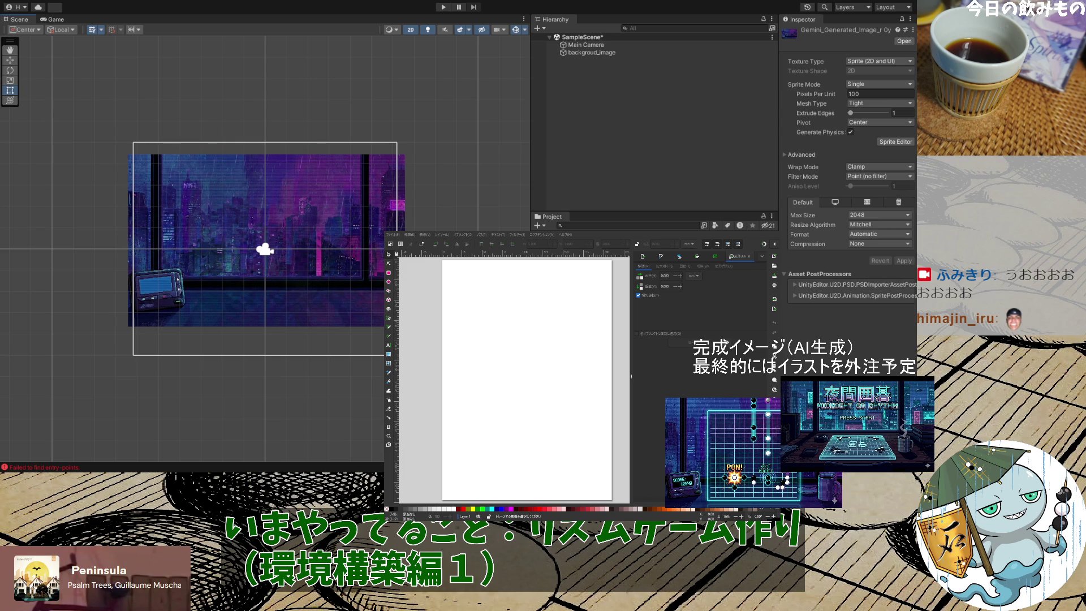
Bring Inkscape forward, choose the Bezier pen tool and zoom in on the page
left_click(640, 397)
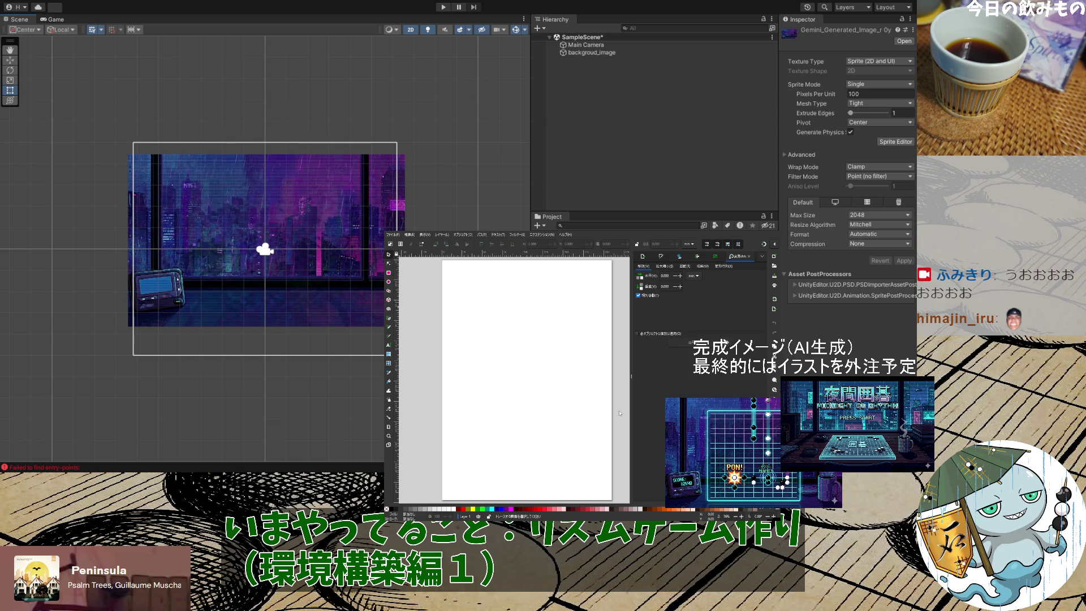
left_click(389, 319)
mouse_move(465, 311)
left_mouse_down()
mouse_move(622, 311)
mouse_move(593, 313)
left_mouse_up()
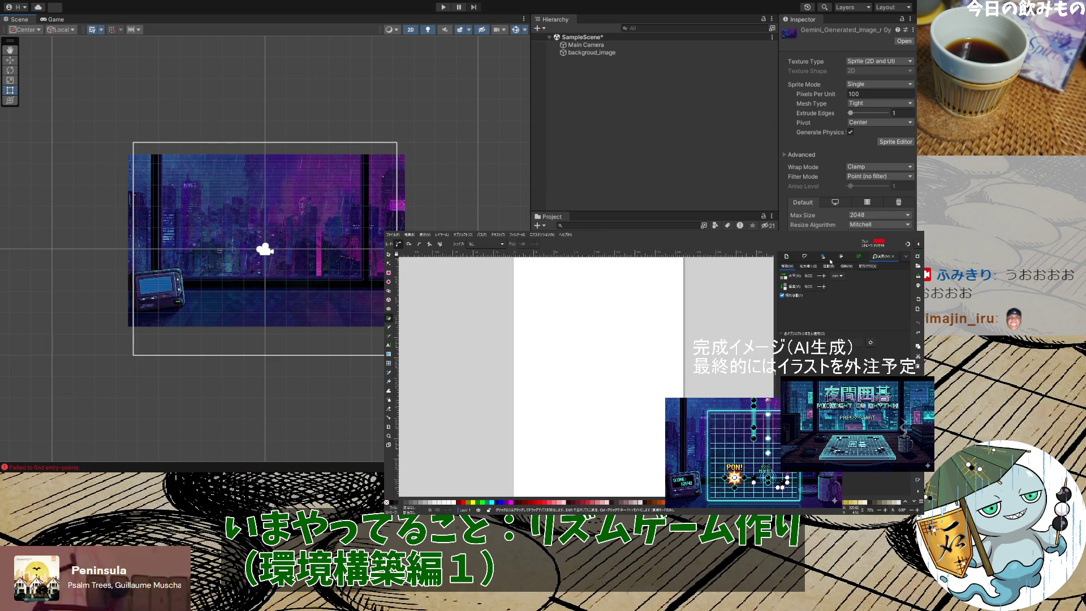
Open Fill and Stroke and look through its Stroke style, Stroke paint and Fill tabs
left_click(806, 257)
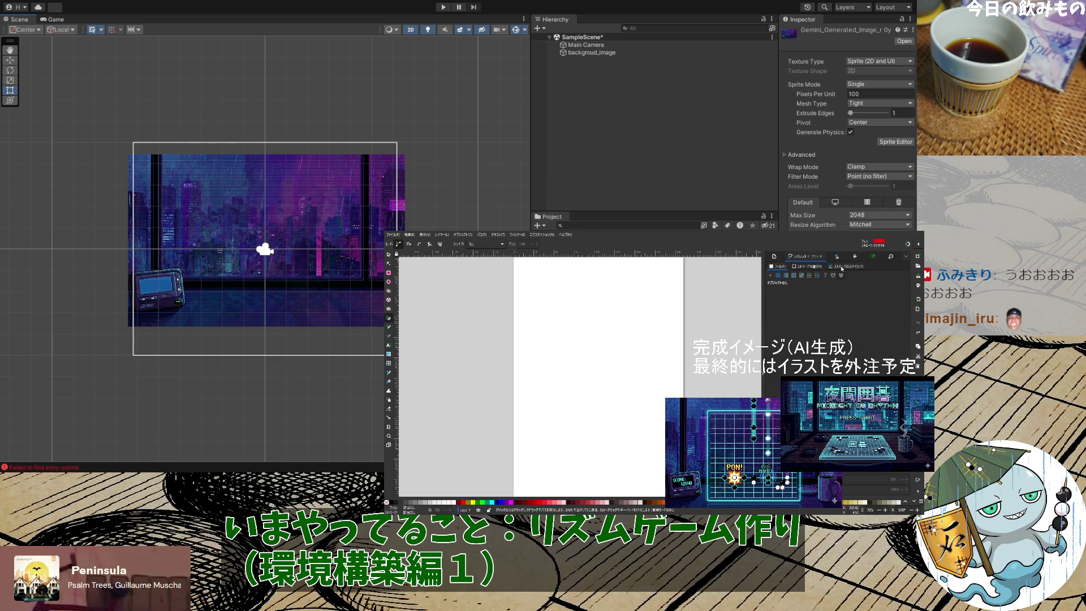
left_click(852, 267)
left_click(815, 266)
left_click(777, 266)
left_click(547, 329)
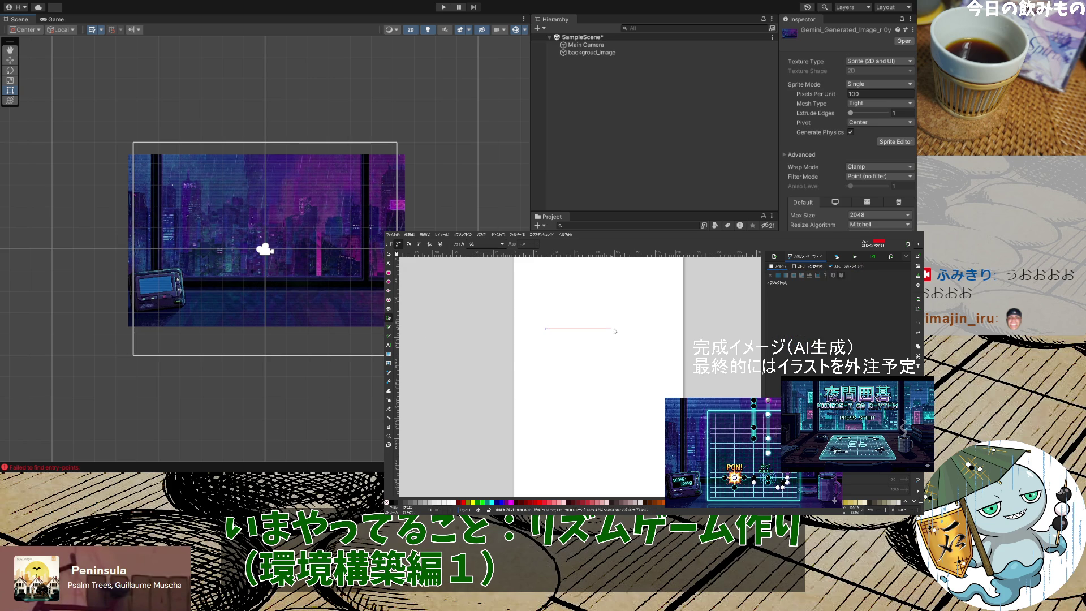
Draw a straight horizontal line across the upper page, discarding the earlier attempts
key("Return")
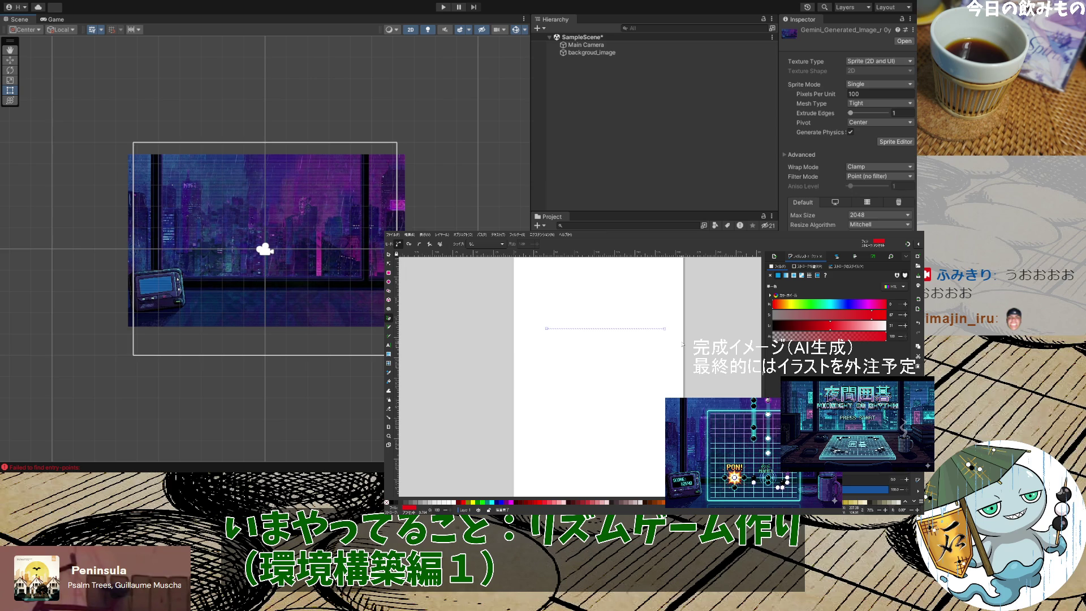
key("Delete")
left_click(537, 327)
double_click(655, 326)
key("Delete")
left_click(524, 326)
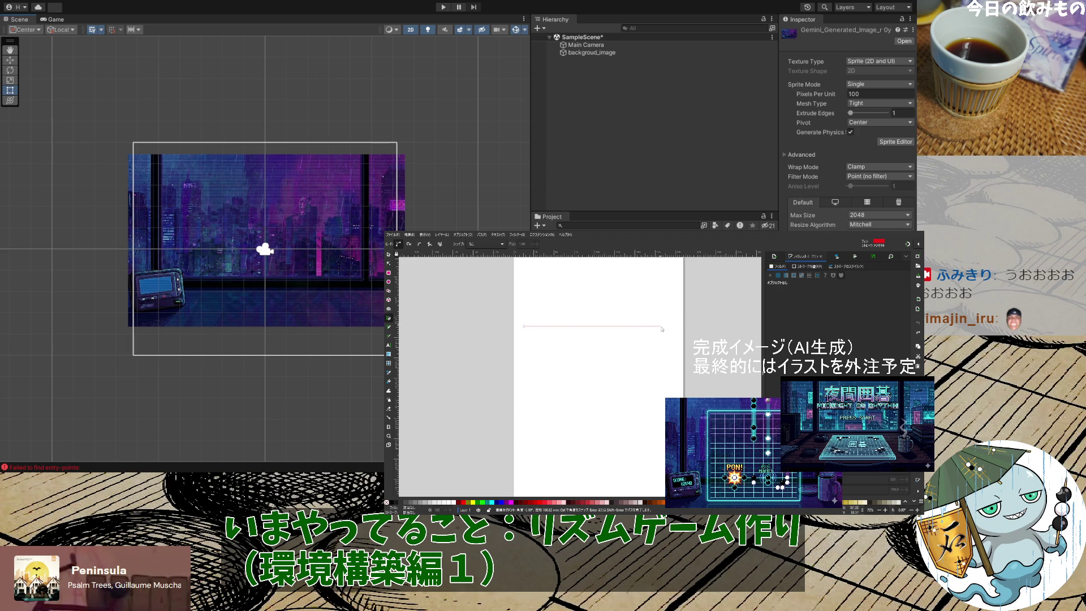
double_click(663, 327)
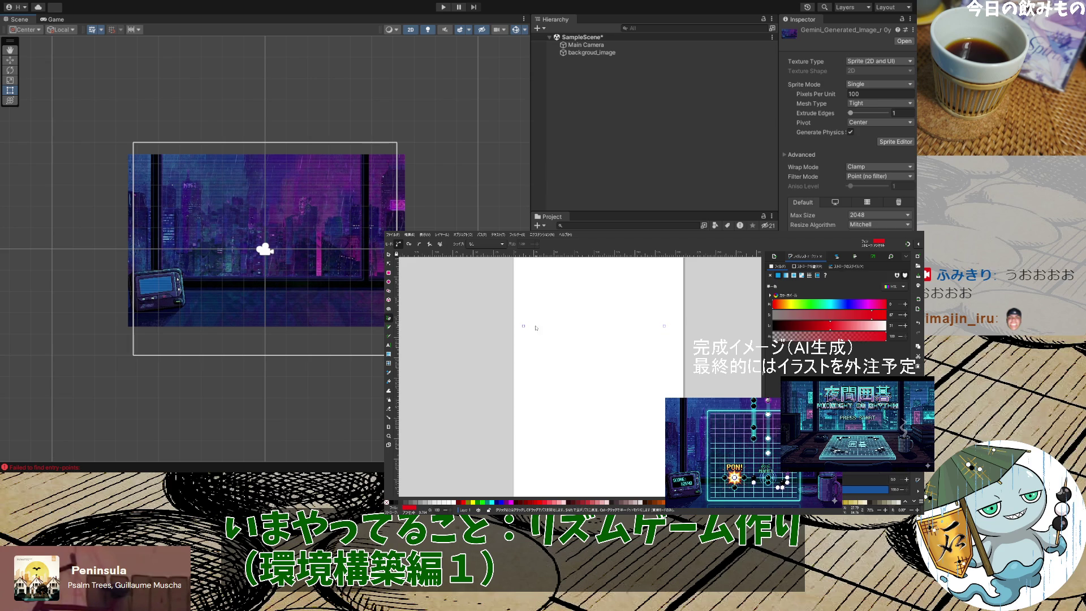
Give the line a flat black stroke with no fill
left_click(838, 258)
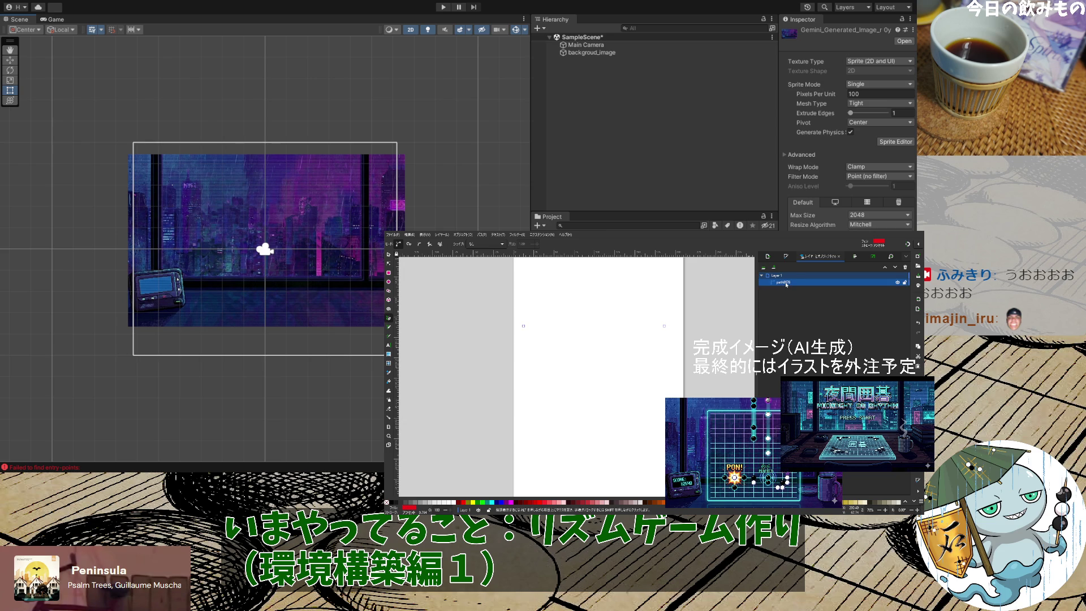
left_click(786, 258)
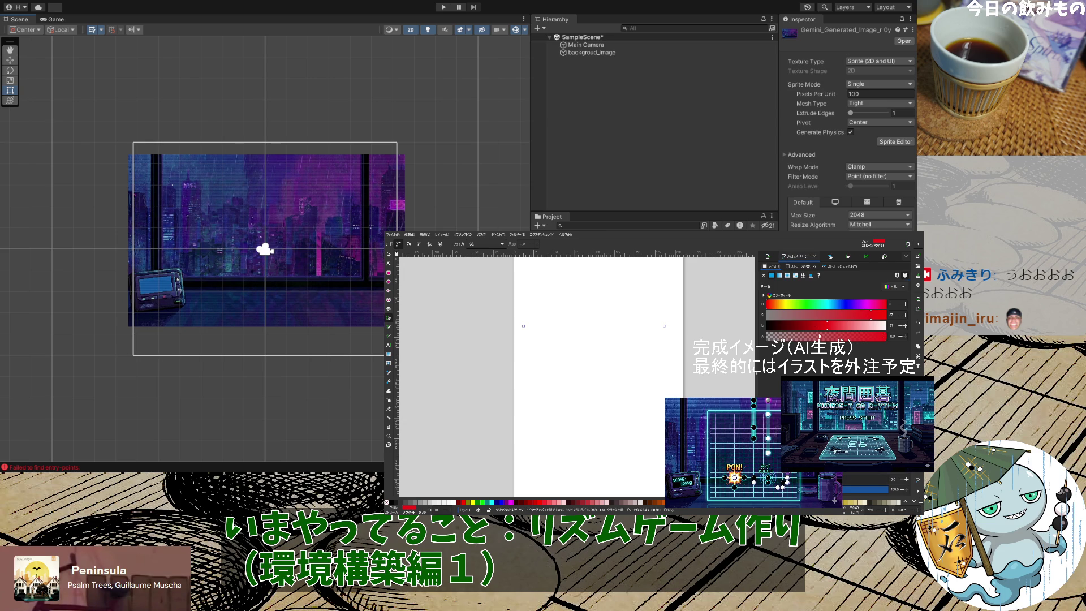
left_click_drag(778, 320, 756, 324)
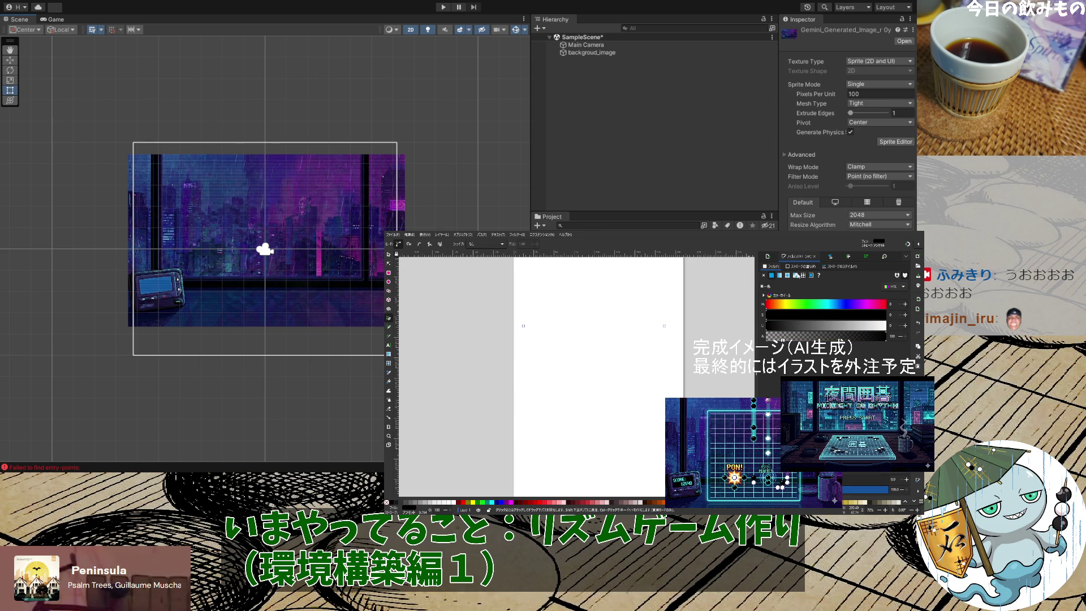
left_click(818, 275)
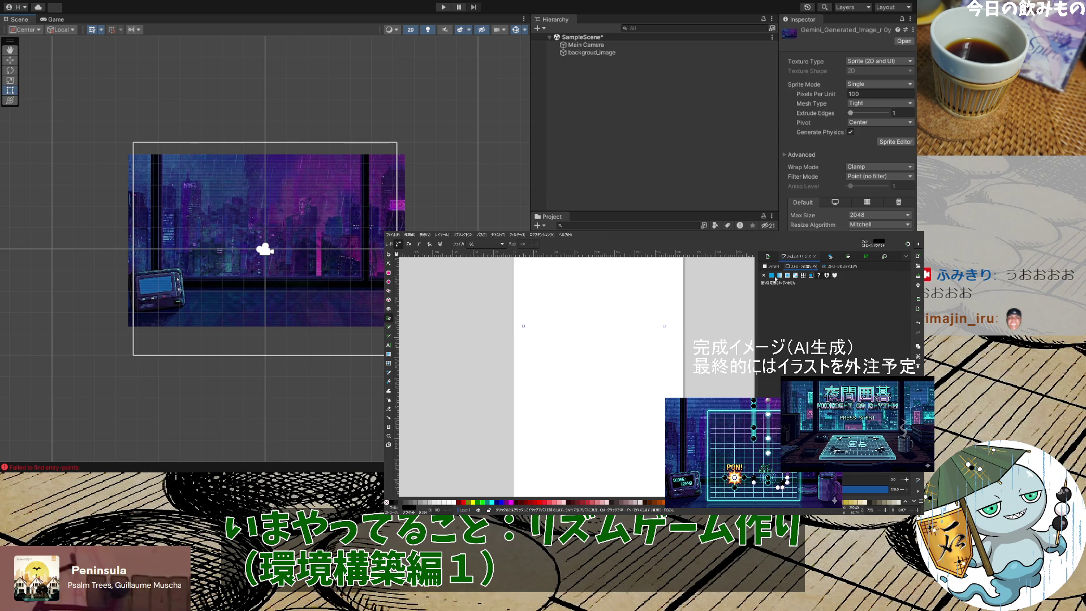
left_click(772, 276)
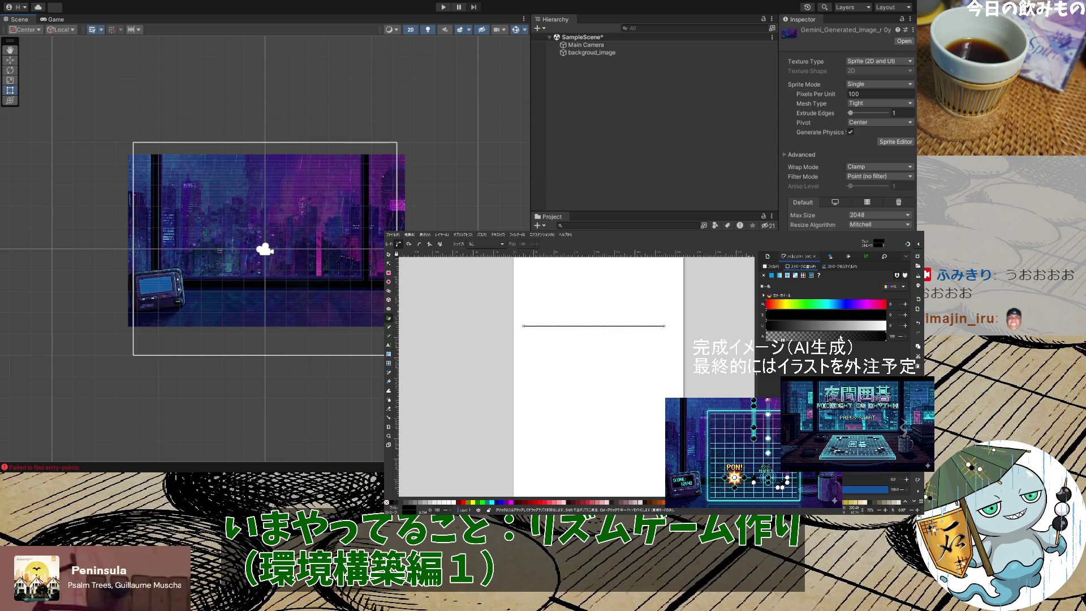
Delete the stray extra paths and return to the Selector tool
left_click(653, 355)
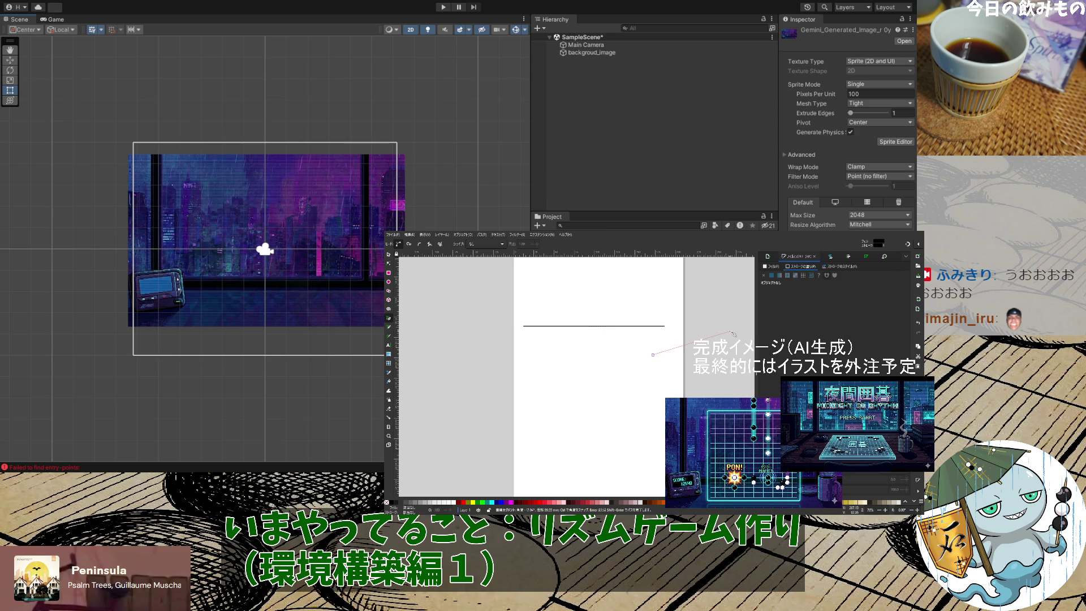
key("Escape")
left_click(500, 333)
double_click(715, 337)
key("Delete")
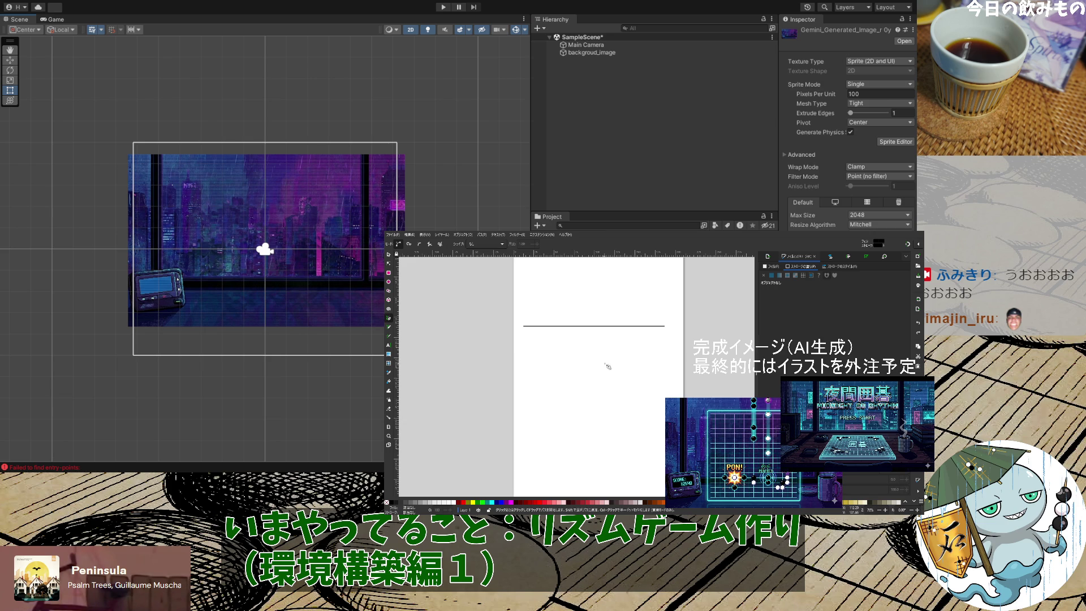
left_click(389, 255)
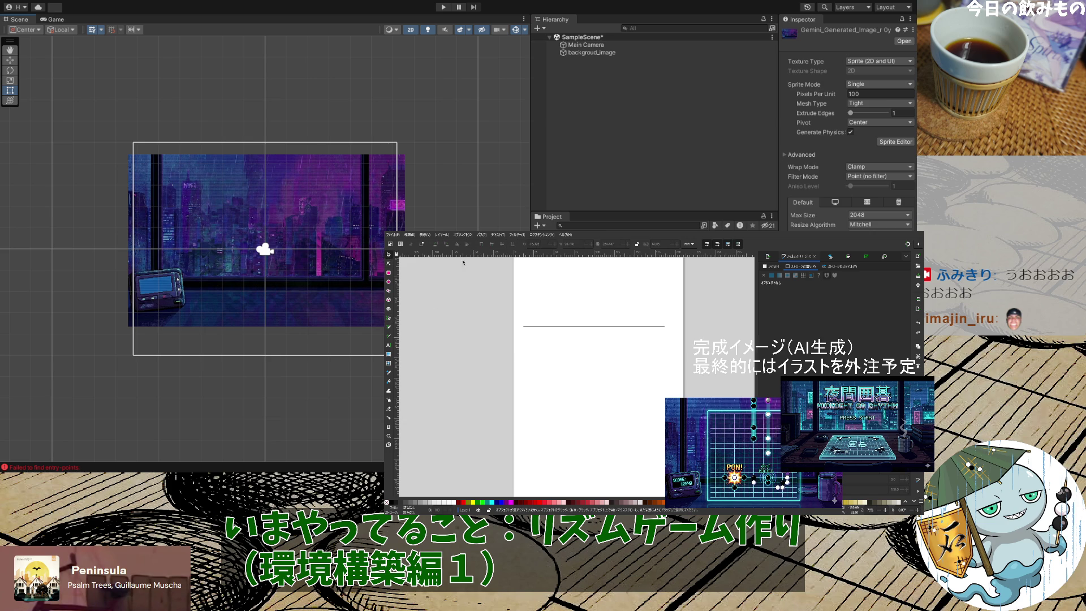
Move the black line up and paste a second copy just below it
left_click(630, 327)
left_click_drag(638, 325, 643, 306)
key("ctrl+v")
key("Escape")
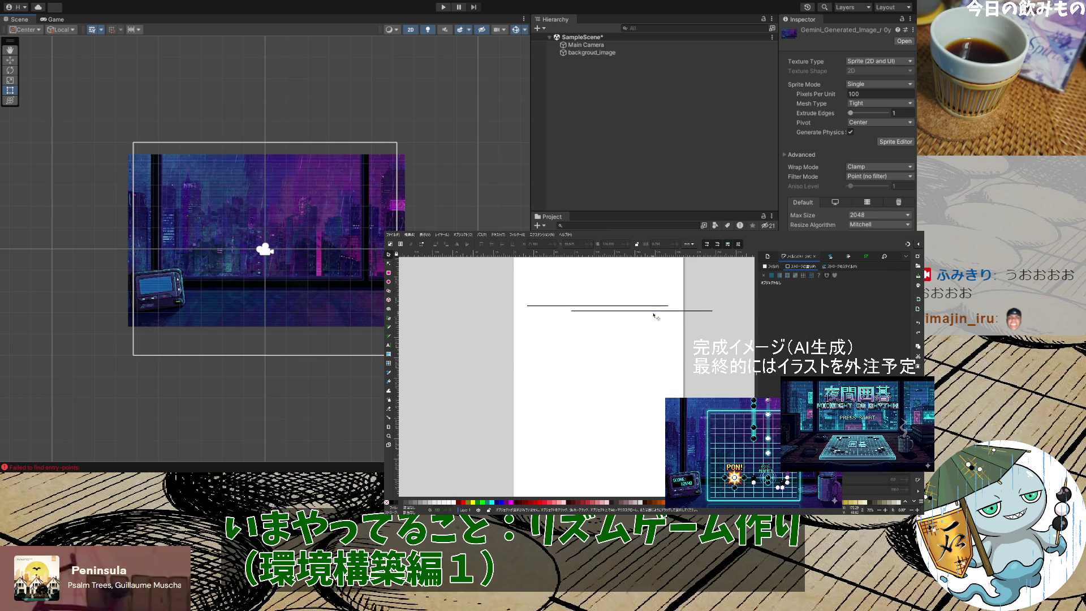
left_click_drag(655, 311, 615, 320)
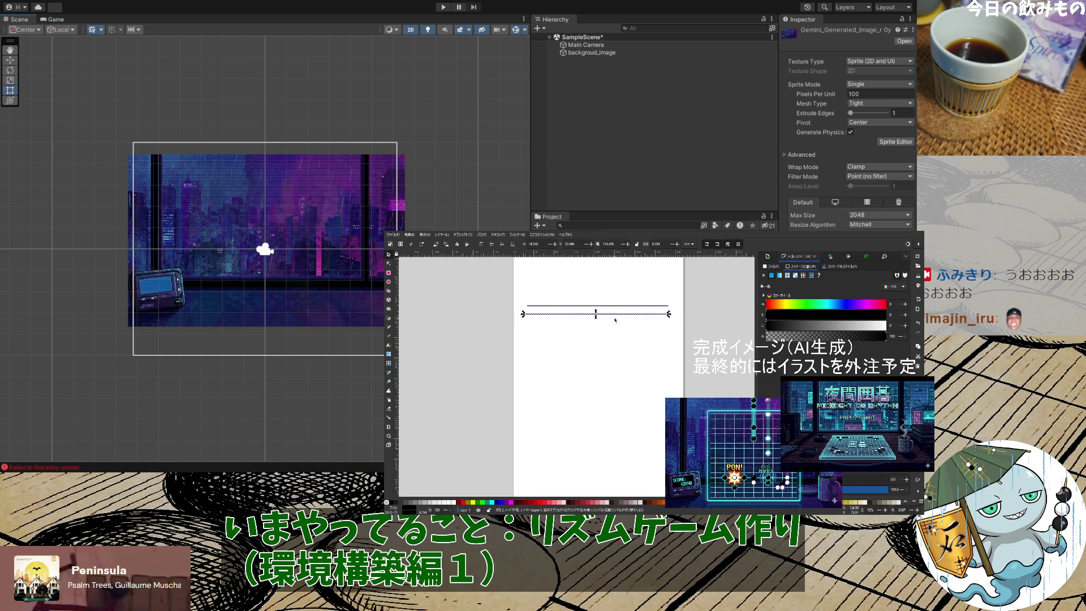
Copy and paste the pair of lines, placing each new pair below the others
key("ctrl+a")
key("ctrl+c")
key("ctrl+v")
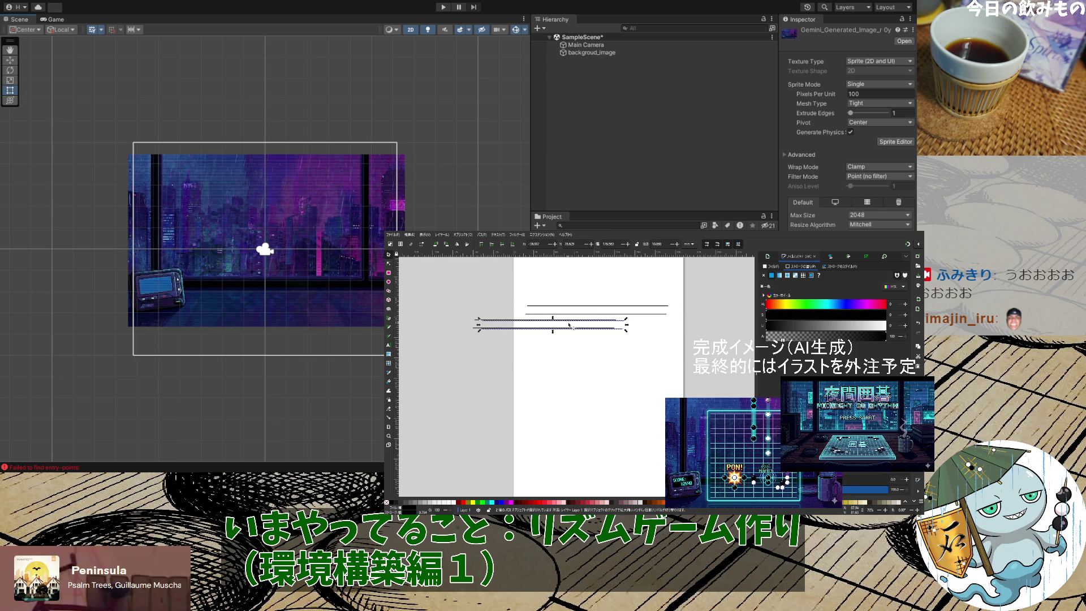
key("Escape")
left_click_drag(675, 344, 435, 310)
left_click_drag(546, 324, 600, 317)
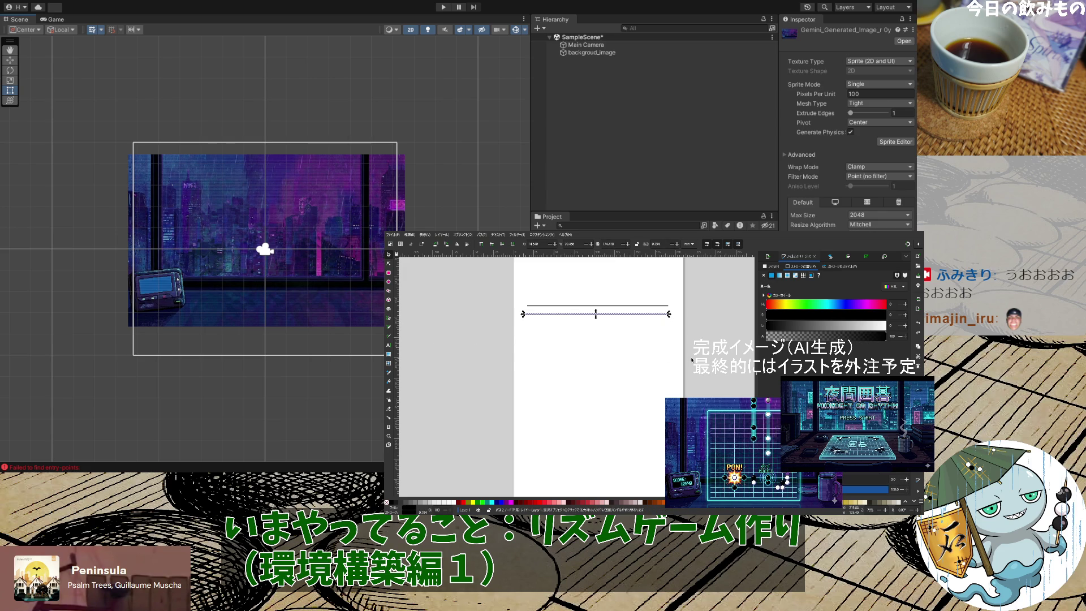
key("Escape")
key("ctrl+v")
mouse_move(661, 346)
left_mouse_down()
mouse_move(578, 324)
mouse_move(589, 322)
left_mouse_up()
Duplicate the four lines, then eight lines, growing the stack to about fourteen lines
left_click_drag(716, 341, 492, 293)
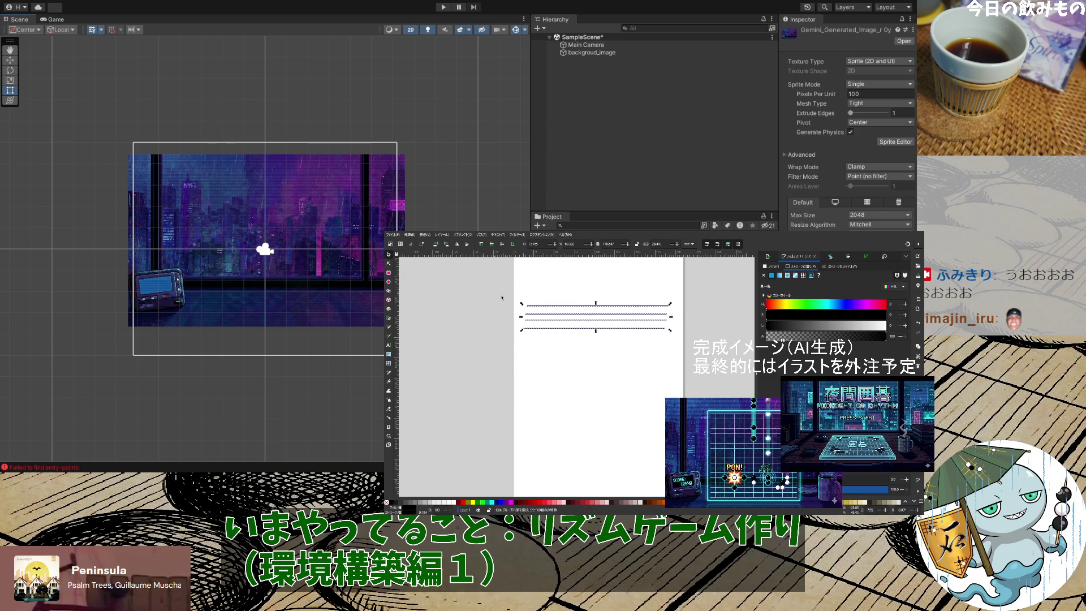
key("ctrl+c")
key("ctrl+v")
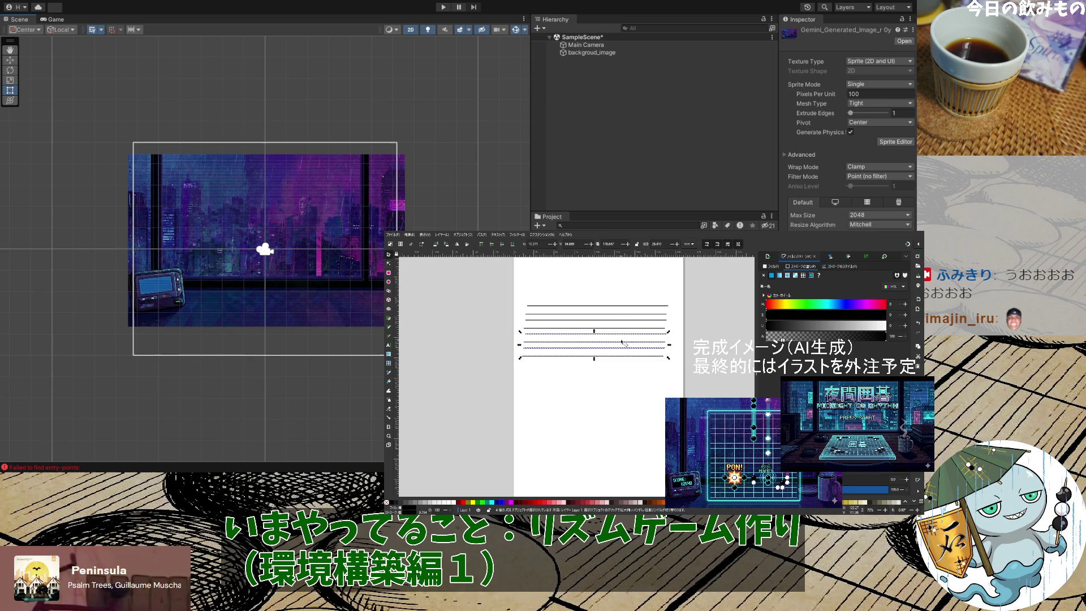
left_click_drag(692, 375, 452, 283)
key("ctrl+c")
key("ctrl+v")
left_click_drag(610, 298, 637, 368)
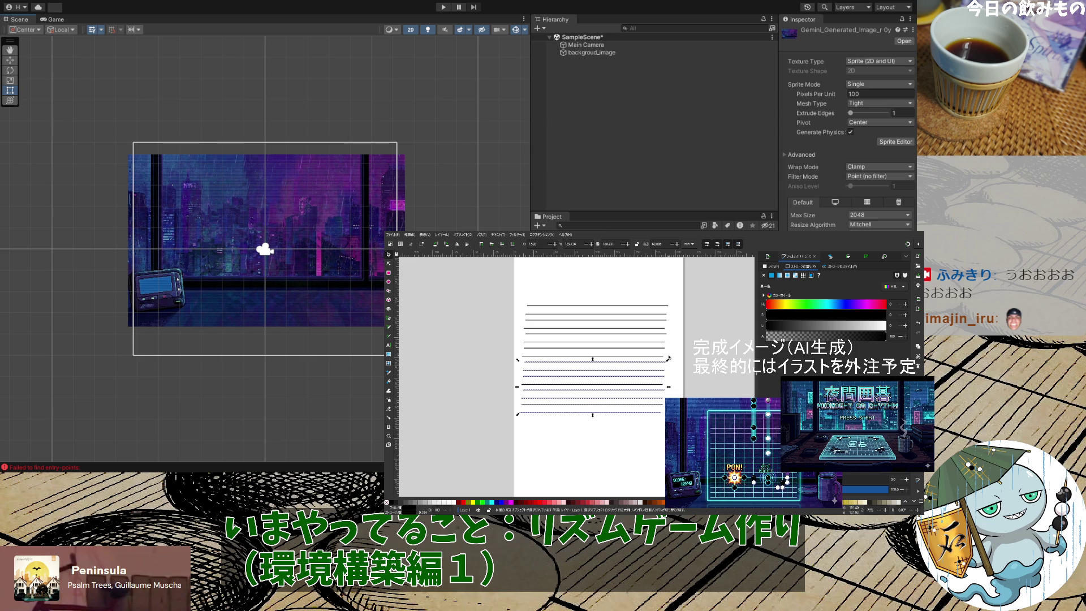
mouse_move(492, 389)
left_mouse_down()
mouse_move(681, 427)
mouse_move(658, 414)
mouse_move(659, 425)
left_mouse_up()
key("Escape")
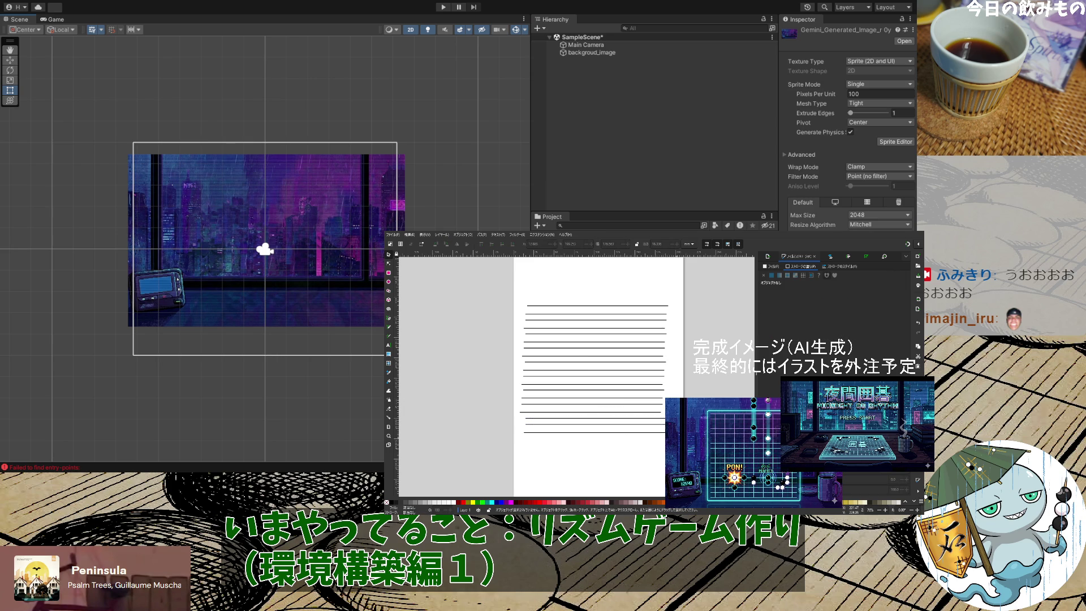
Align all the lines' ends and distribute them evenly from top to bottom
key("ctrl+a")
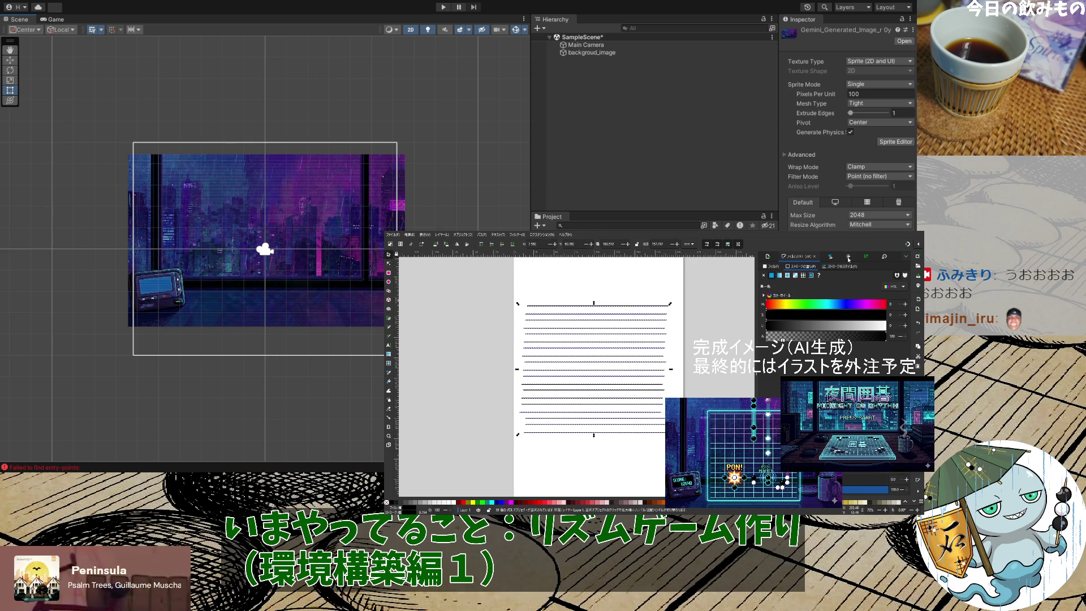
key("ctrl+shift+a")
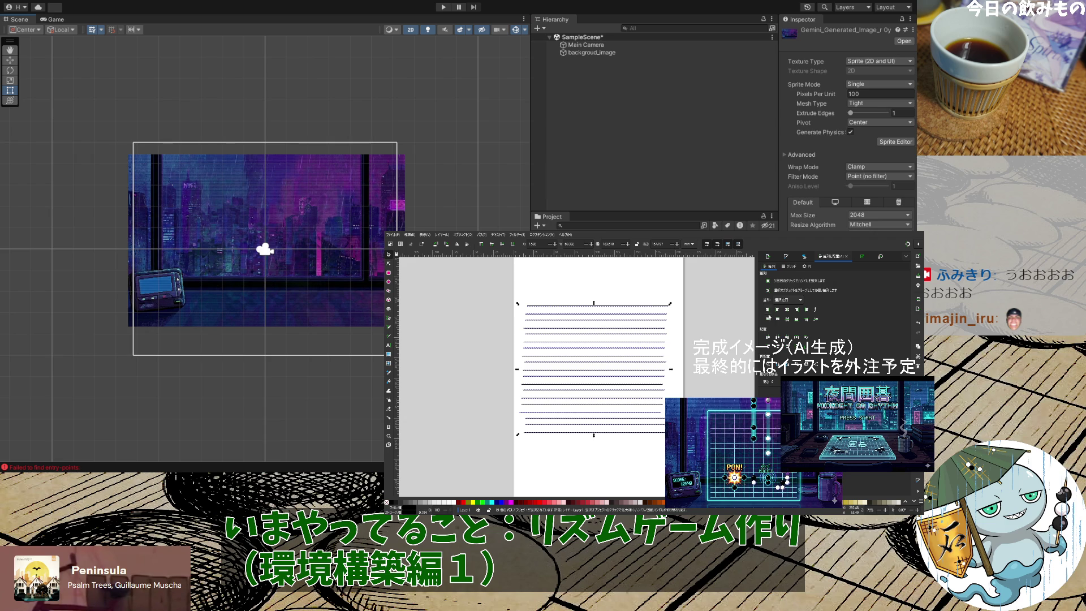
left_click(778, 319)
left_click(796, 319)
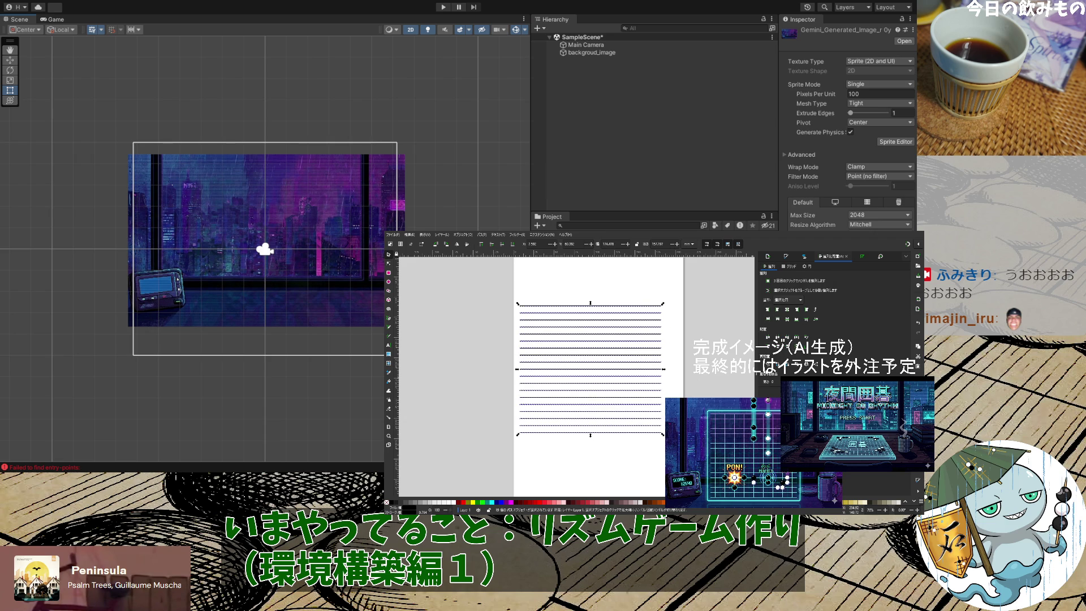
Duplicate the stack of lines and shift the copy down and right
key("Escape")
left_click_drag(512, 300, 665, 442)
key("ctrl+d")
mouse_move(550, 312)
left_mouse_down()
mouse_move(641, 379)
mouse_move(574, 300)
left_mouse_up()
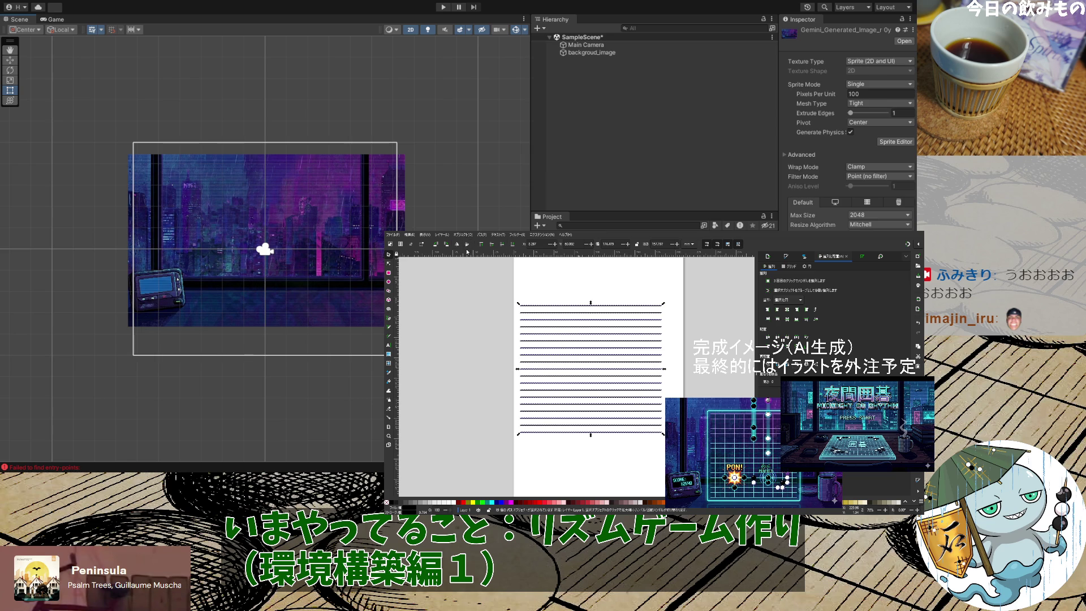
Rotate the vertical line set 90° so it lies horizontally
left_click(446, 245)
left_click(445, 245)
left_click(437, 245)
left_click(437, 245)
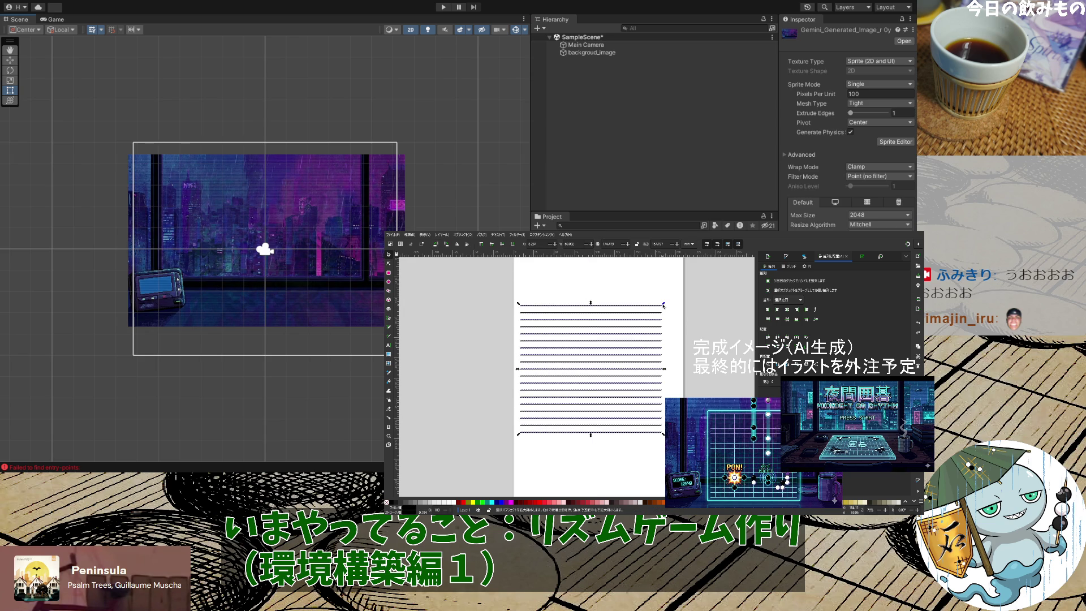
Inspect the top line's end nodes with the Node tool, undoing an accidental move
key("n")
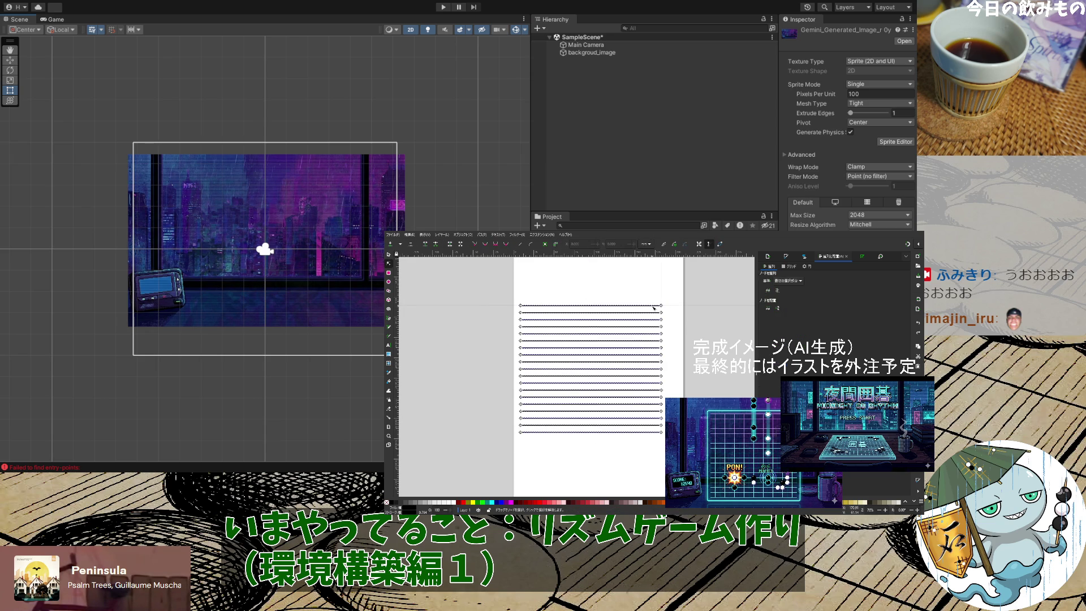
left_click(654, 307)
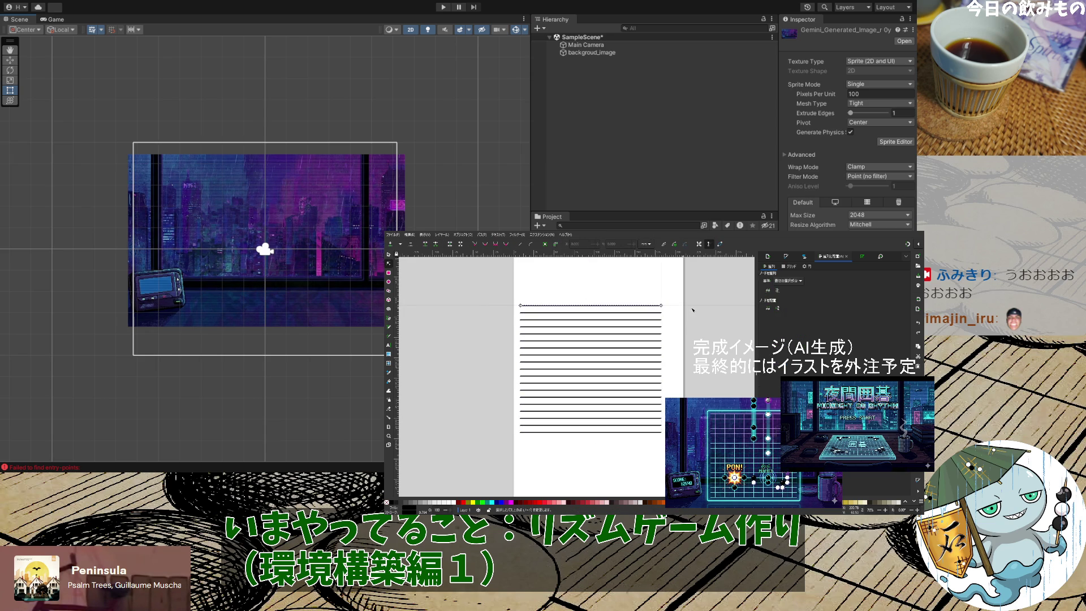
key("Escape")
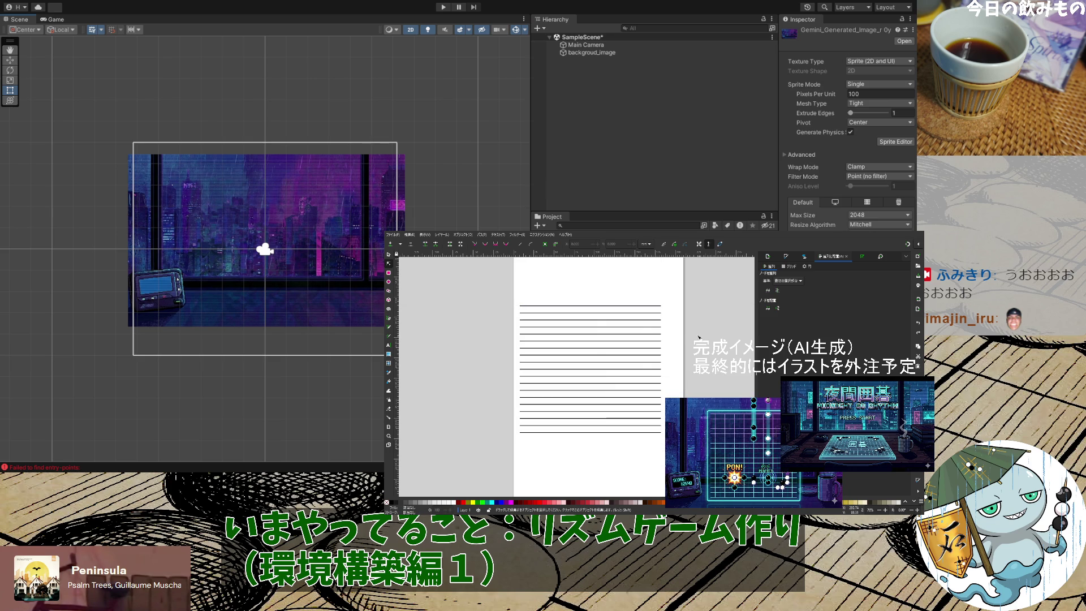
scroll(685, 328, "up", 4)
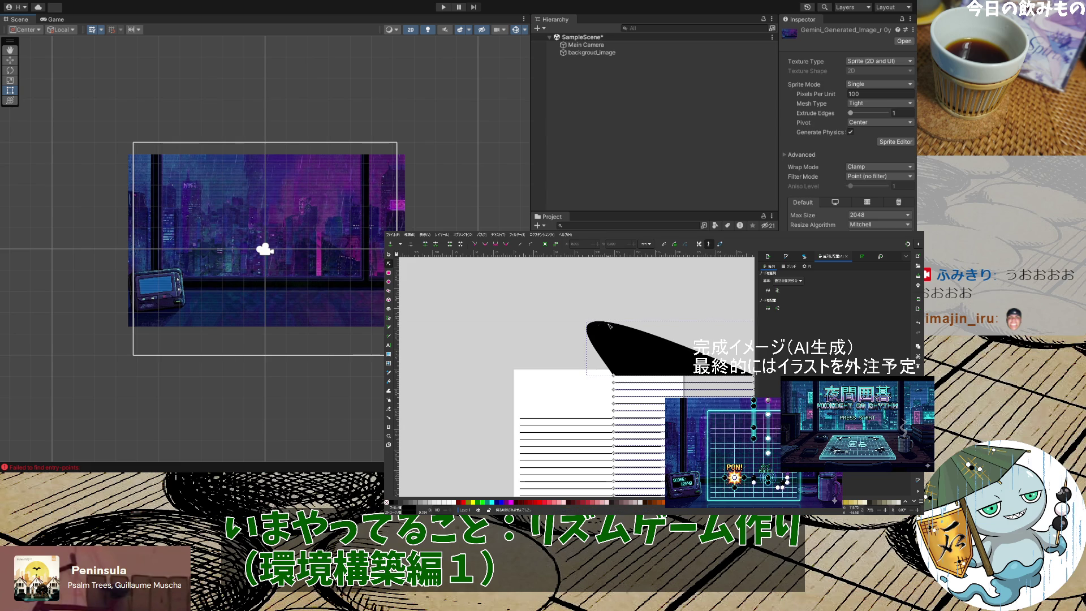
left_click(637, 375)
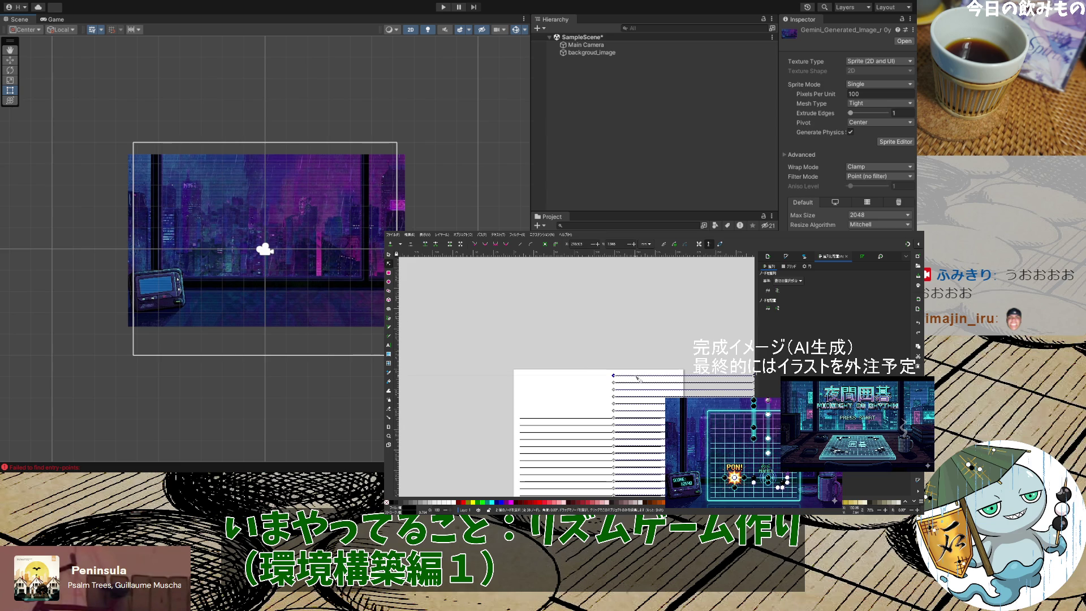
left_click(626, 320)
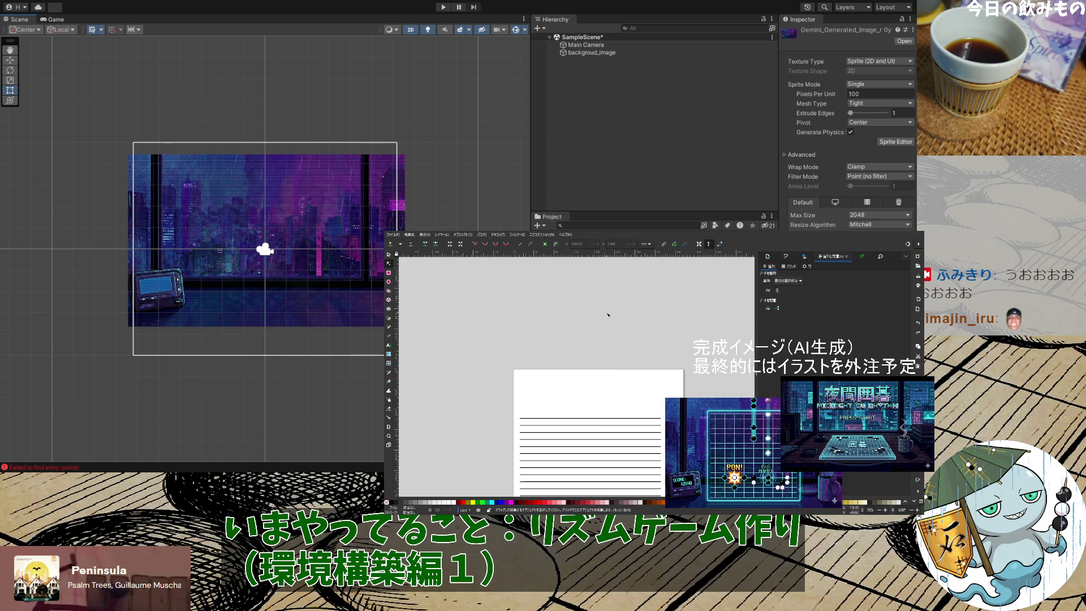
scroll(611, 315, "down", 5)
left_click_drag(666, 469, 460, 302)
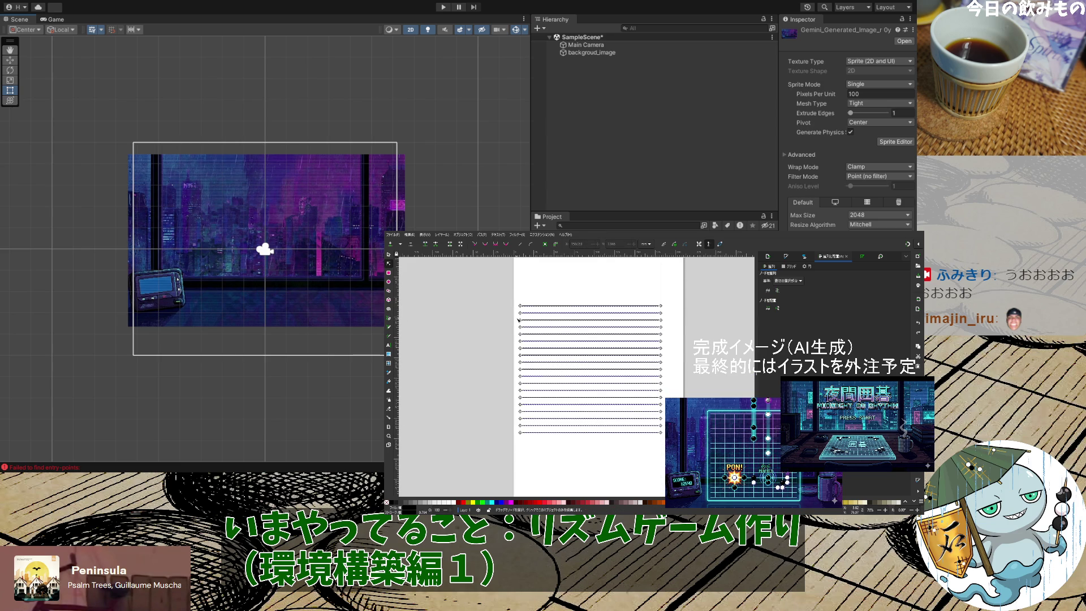
left_click_drag(518, 319, 589, 301)
left_click(589, 302)
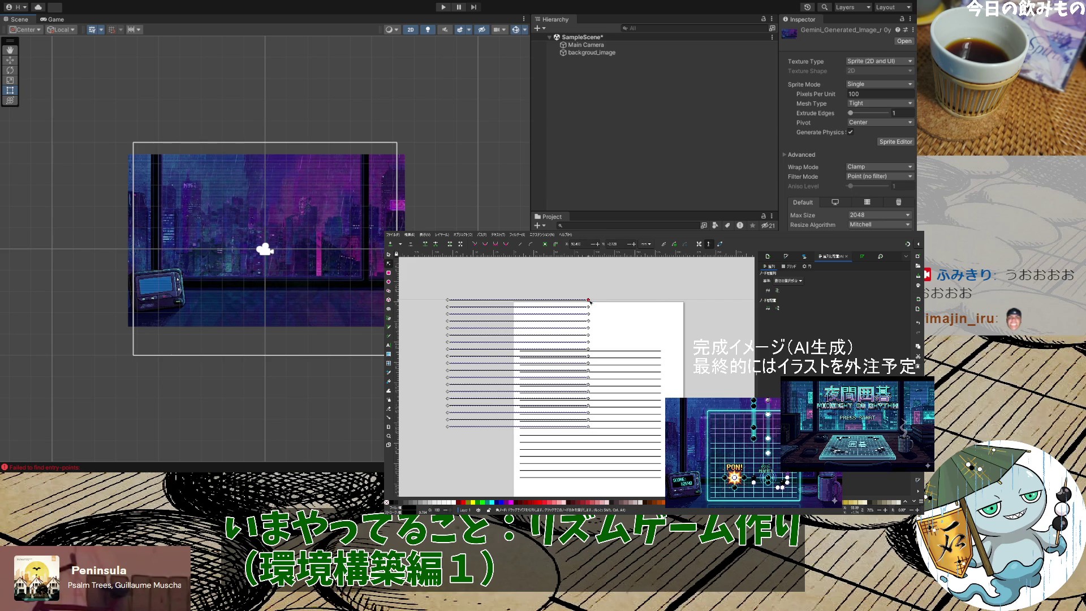
key("ctrl+z")
scroll(705, 311, "down", 4)
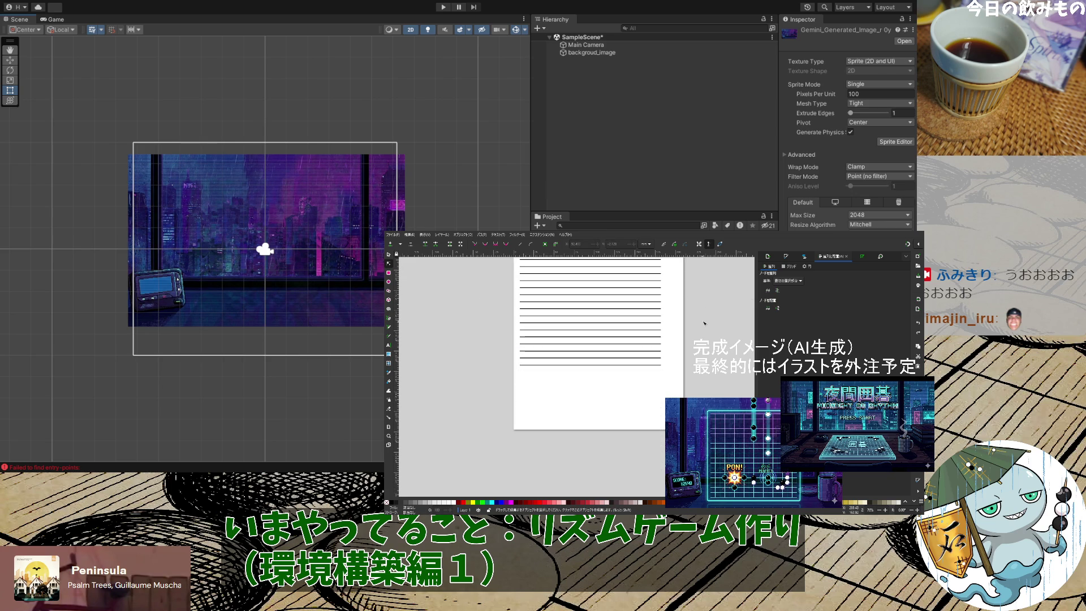
scroll(705, 311, "up", 2)
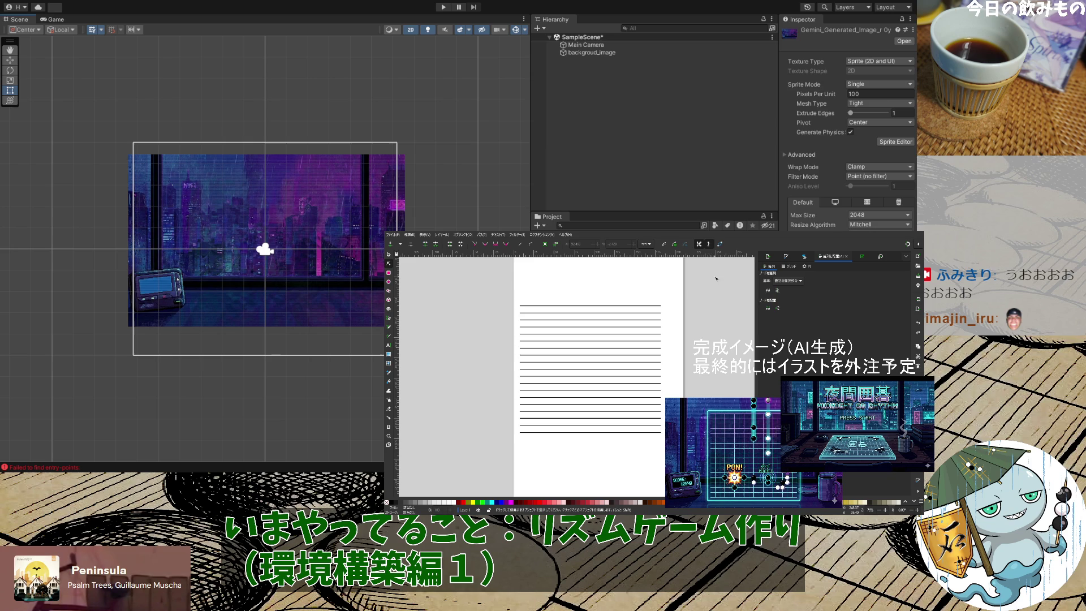
Duplicate all the ruled lines and rotate the copy 90° to stand vertically
left_click_drag(671, 440, 470, 295)
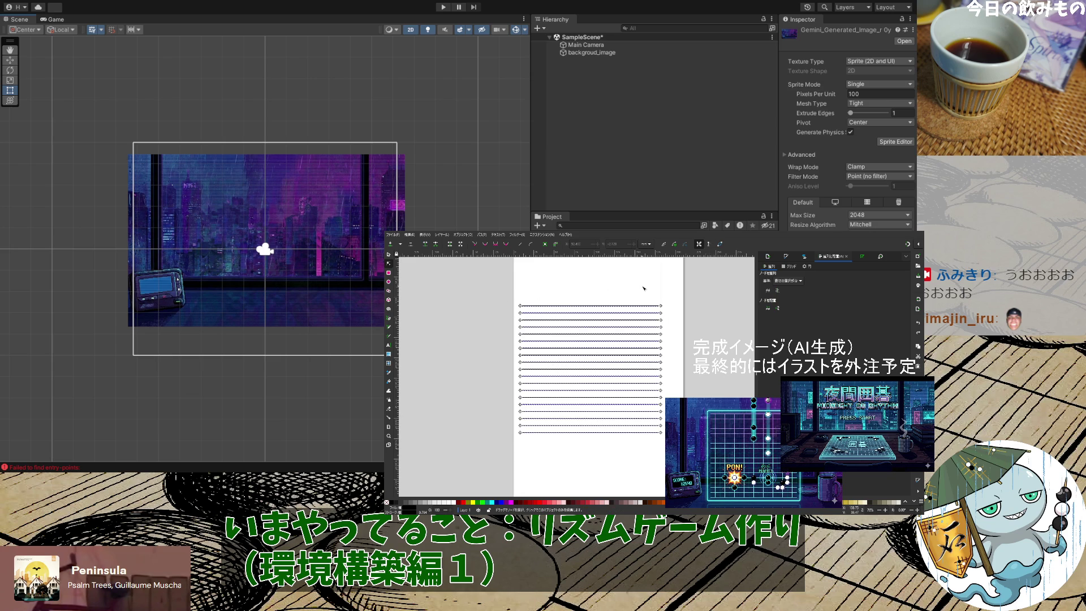
key("s")
key("ctrl+d")
scroll(577, 373, "up", 1)
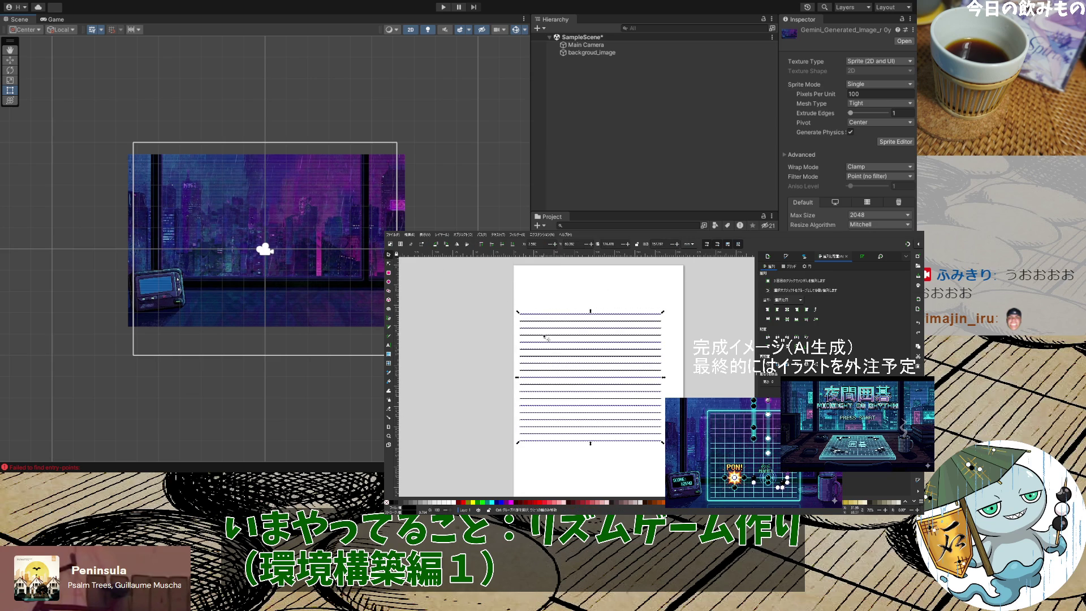
left_click_drag(628, 380, 598, 338)
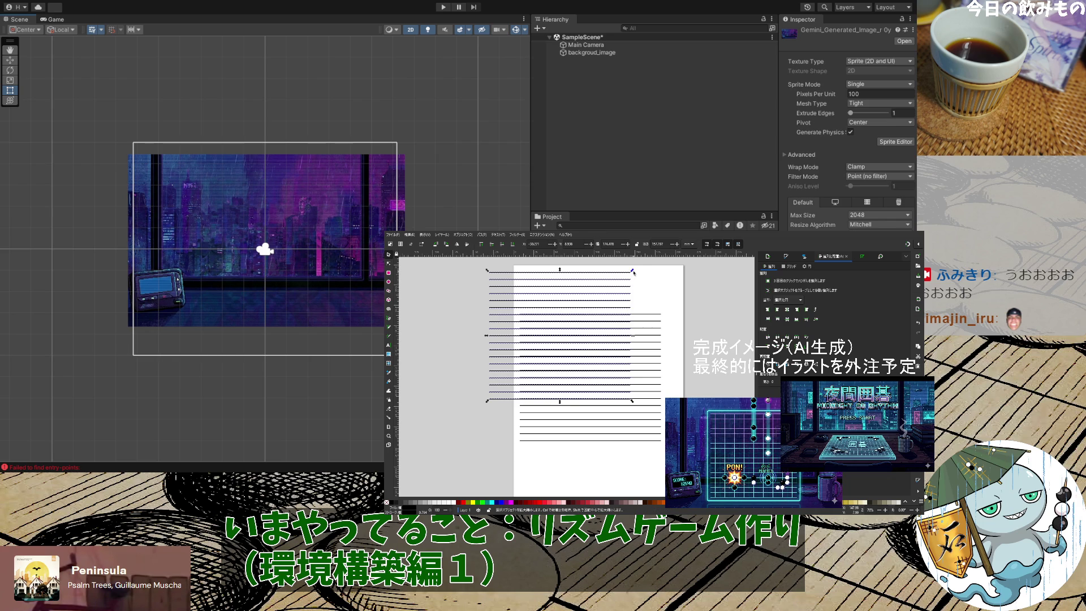
mouse_move(634, 273)
left_mouse_down()
mouse_move(595, 396)
mouse_move(538, 447)
left_mouse_up()
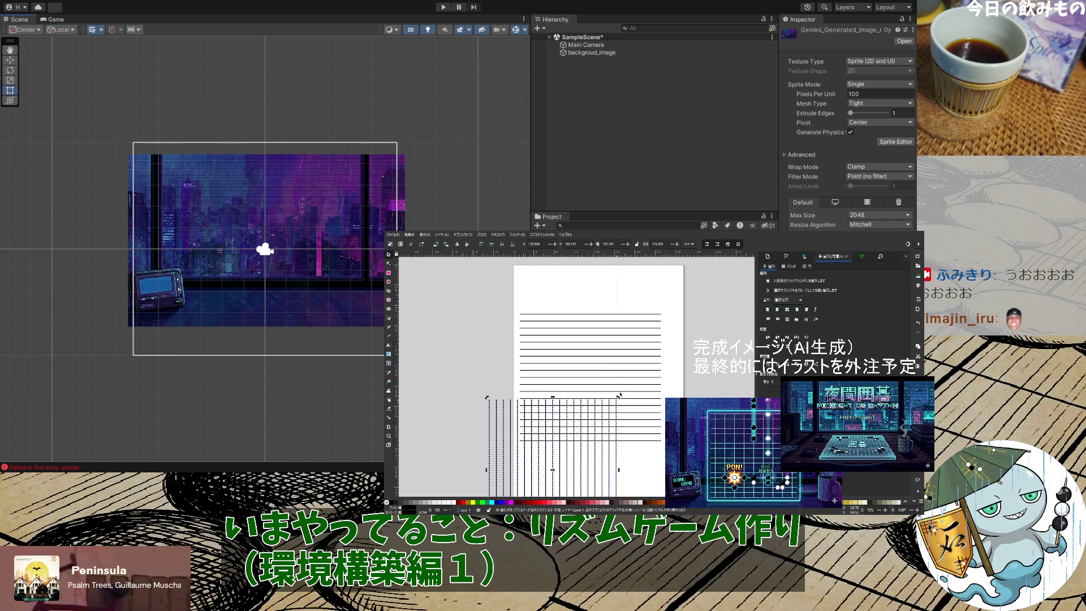
left_click(651, 339)
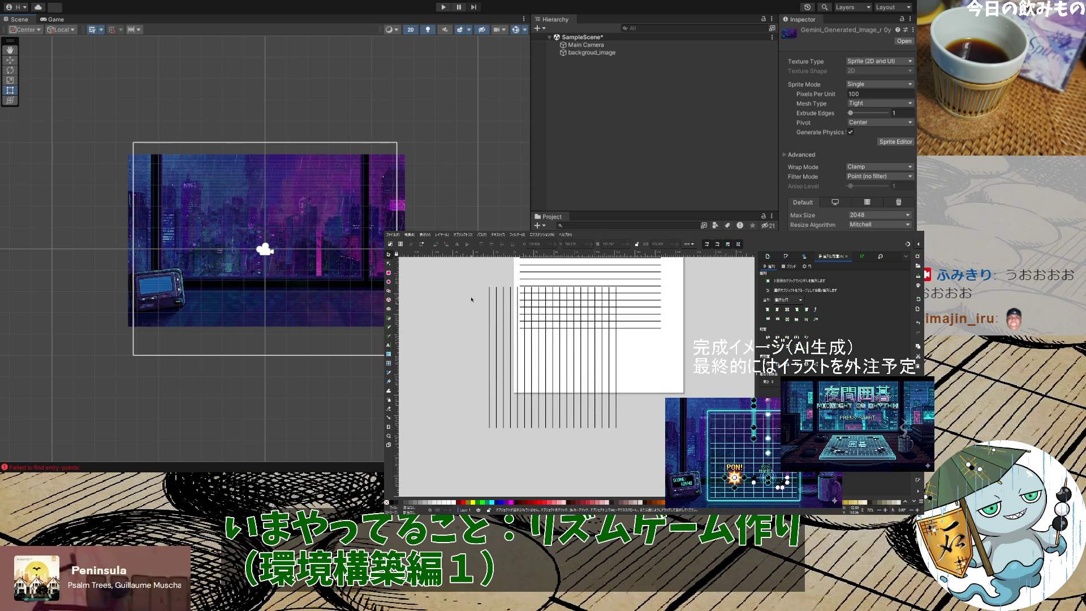
Move the 19 vertical lines onto the horizontal stack, aligning their top-left corners
left_click_drag(472, 283, 628, 472)
scroll(628, 473, "up", 1)
scroll(625, 453, "up", 1)
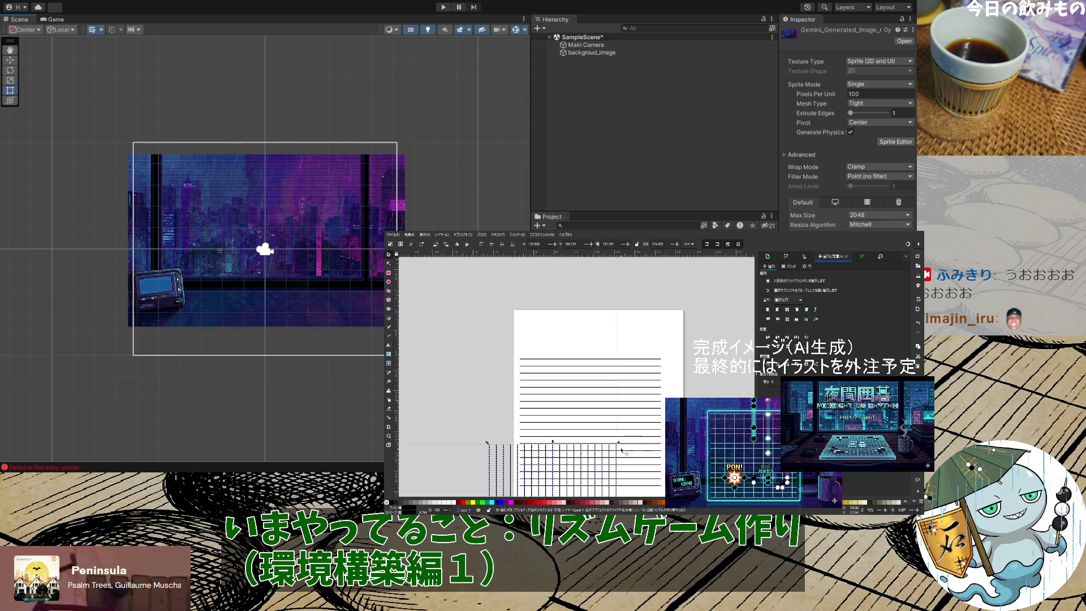
left_click(622, 409)
scroll(467, 368, "down", 6)
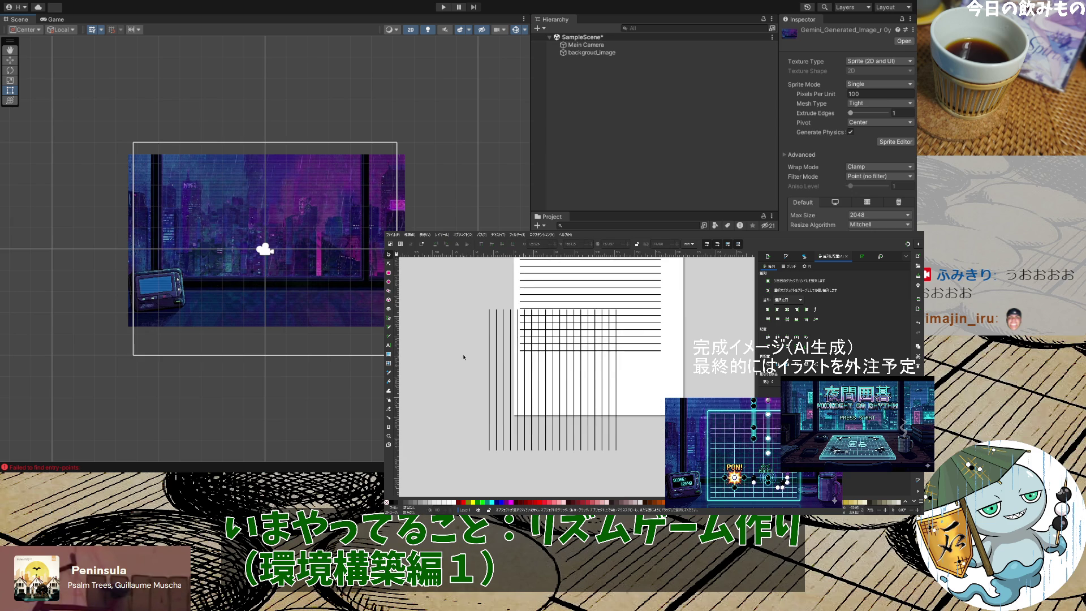
left_click_drag(473, 307, 649, 475)
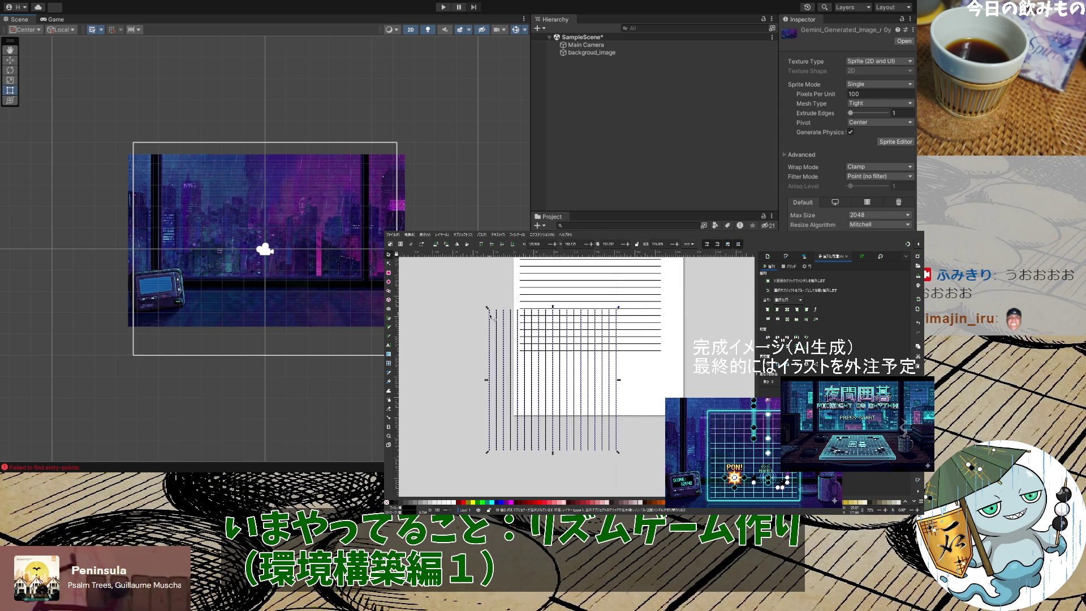
mouse_move(491, 316)
left_mouse_down()
mouse_move(512, 307)
mouse_move(519, 265)
left_mouse_up()
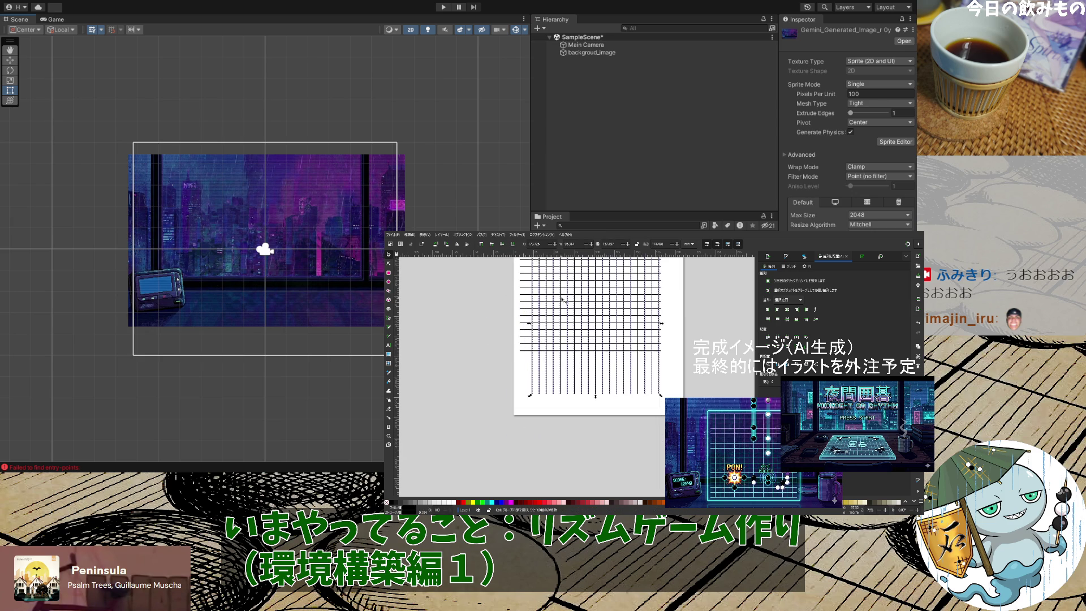
scroll(565, 302, "up", 5, "ctrl")
scroll(564, 302, "down", 4, "ctrl")
scroll(633, 323, "up", 5)
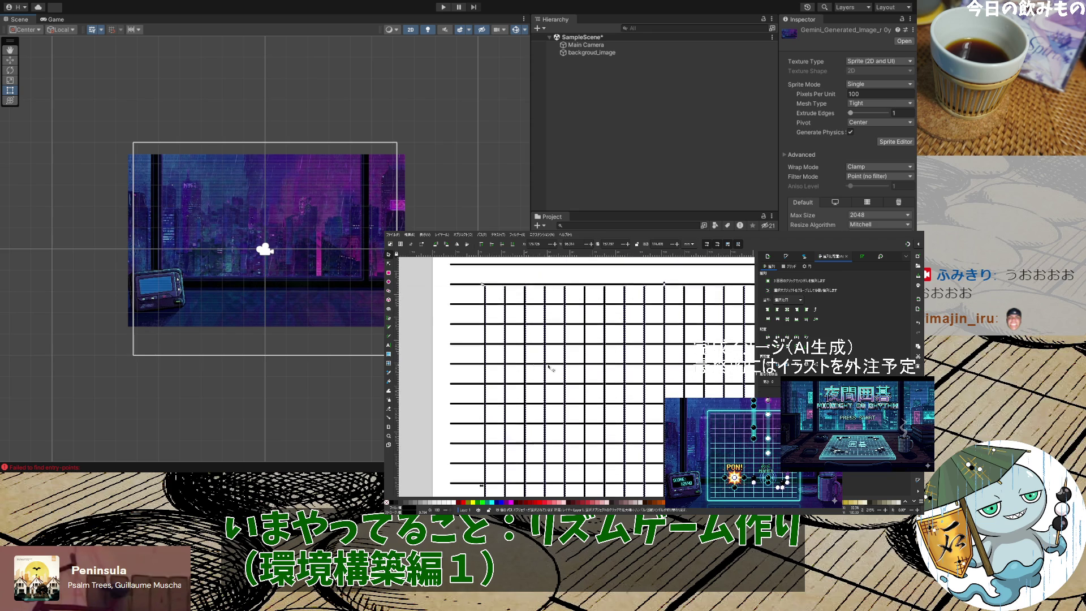
mouse_move(487, 391)
left_mouse_down()
mouse_move(482, 336)
mouse_move(452, 304)
left_mouse_up()
Fit the whole page in view and place a text cursor above the grid's top-left corner
scroll(453, 306, "down", 3)
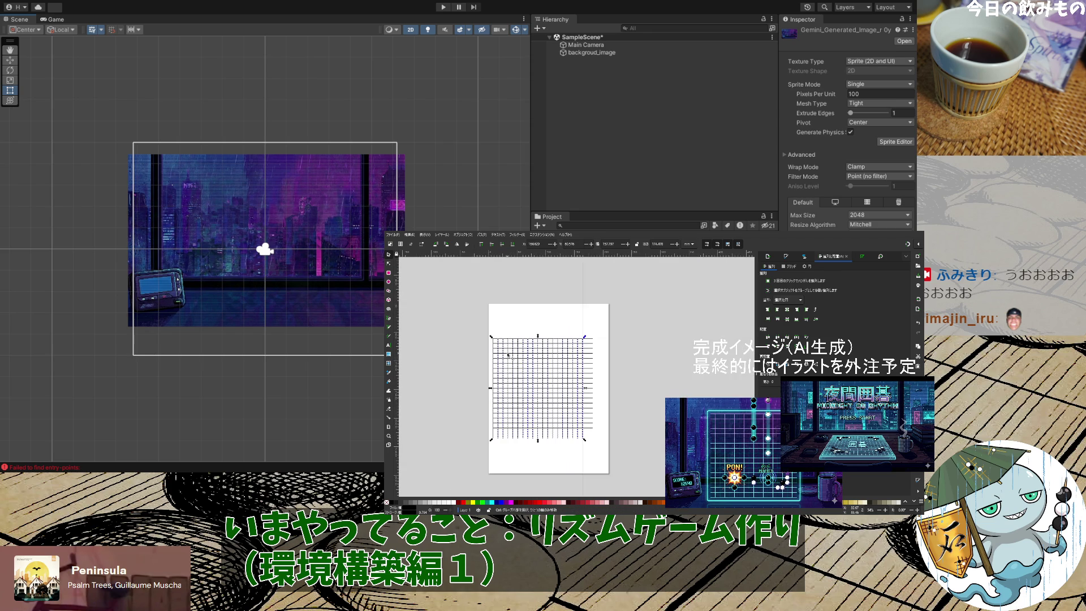
scroll(570, 422, "up", 2)
scroll(577, 433, "up", 3)
scroll(579, 434, "down", 3)
left_click(675, 368)
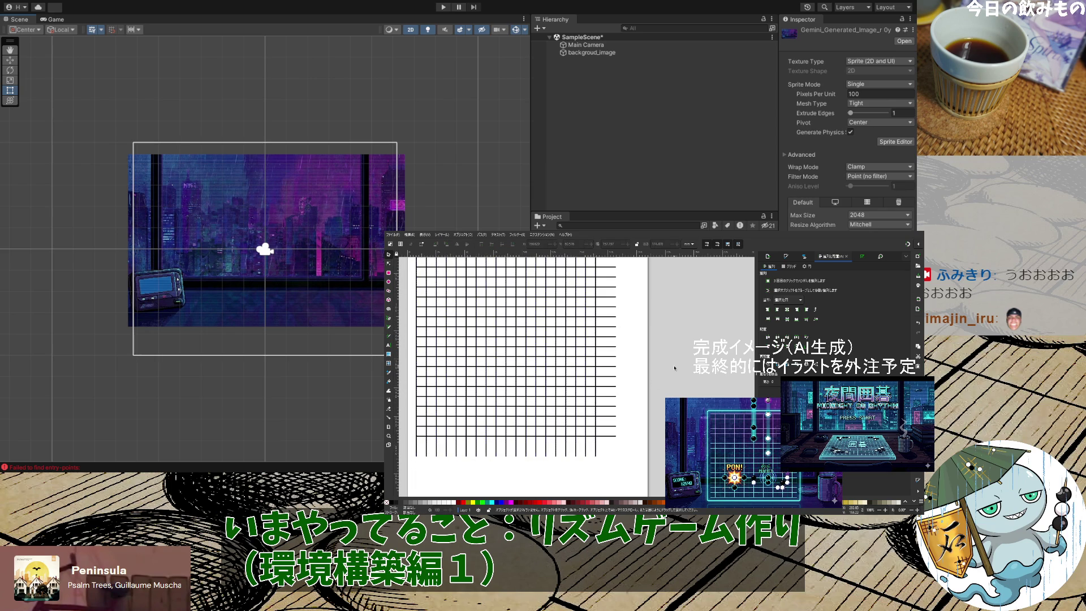
key("5")
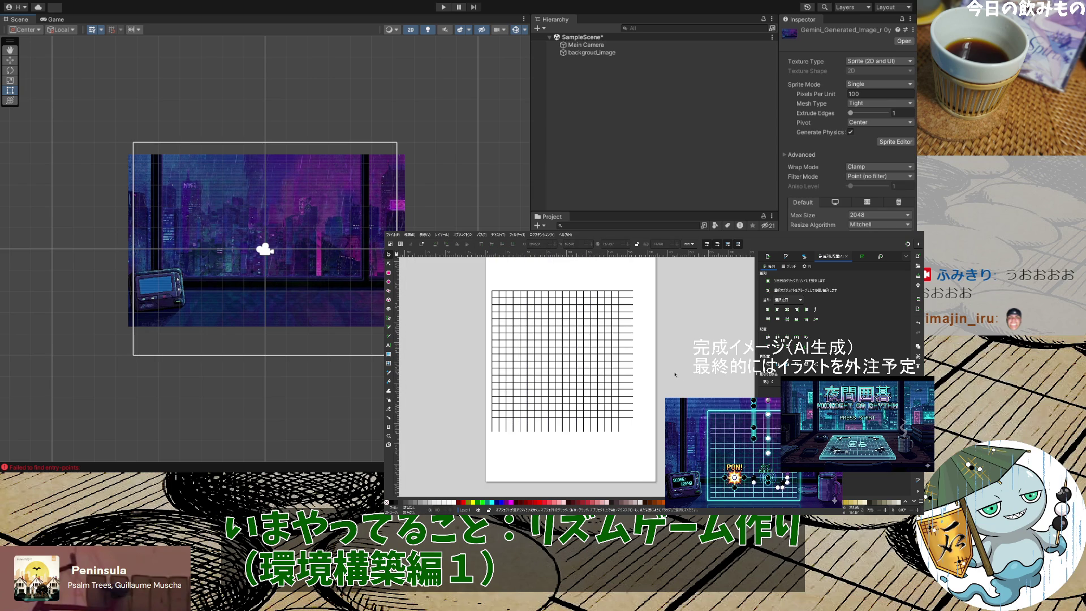
scroll(486, 348, "up", 1, "ctrl")
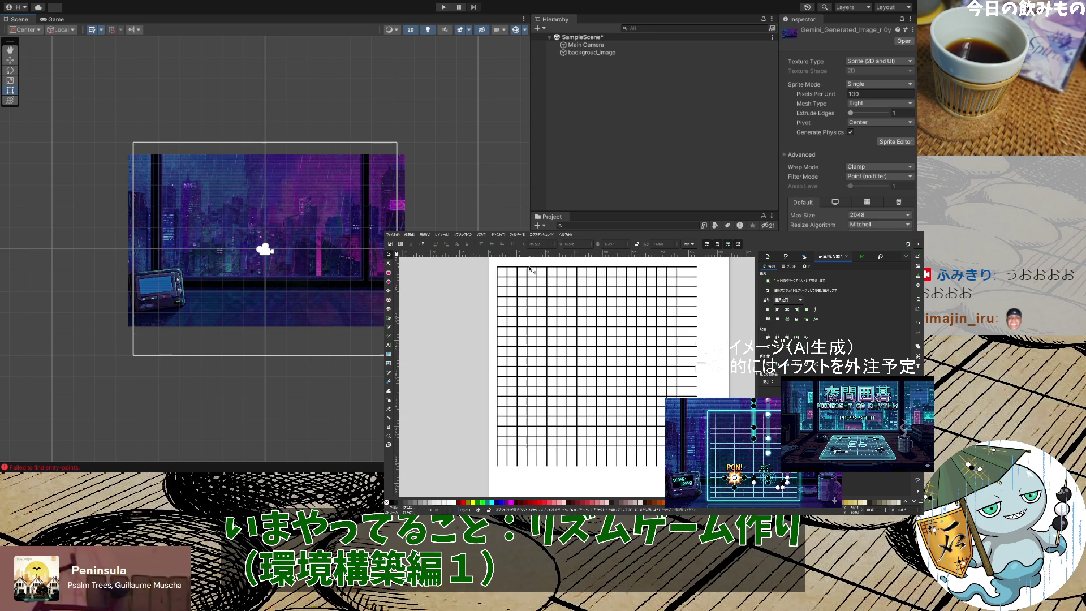
scroll(474, 310, "up", 2)
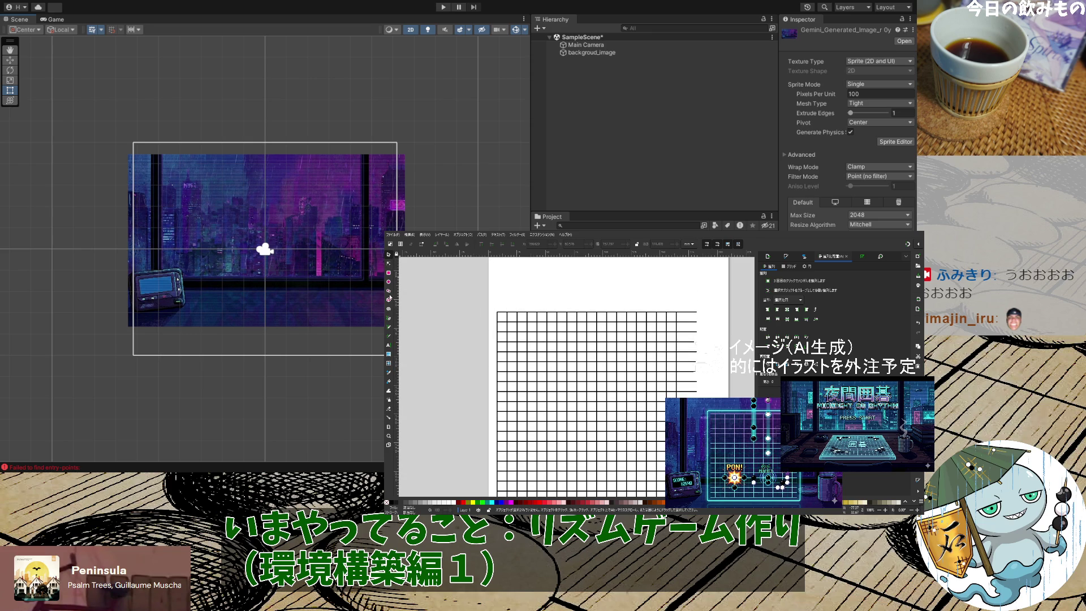
left_click(389, 345)
left_click(496, 299)
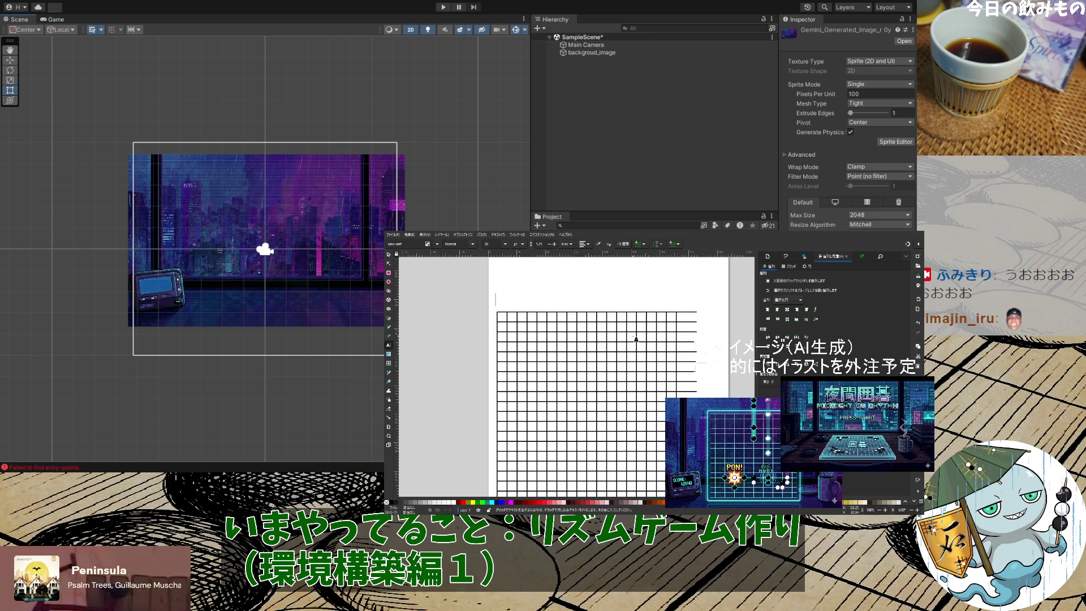
Type 123456 above the grid, change its font family and set it to regular weight
type("12345")
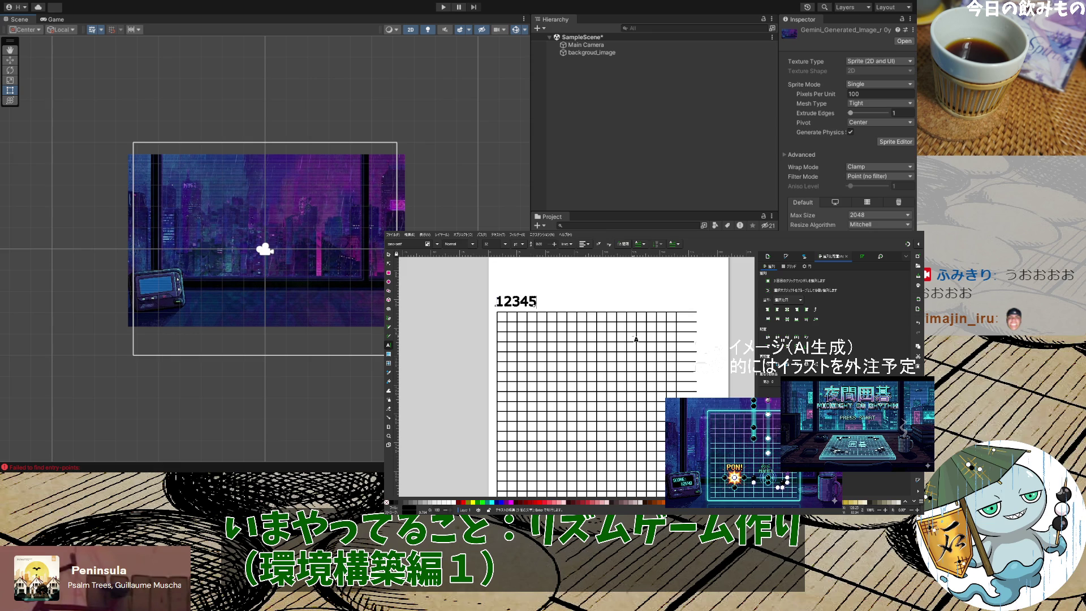
type("6")
key("ctrl+a")
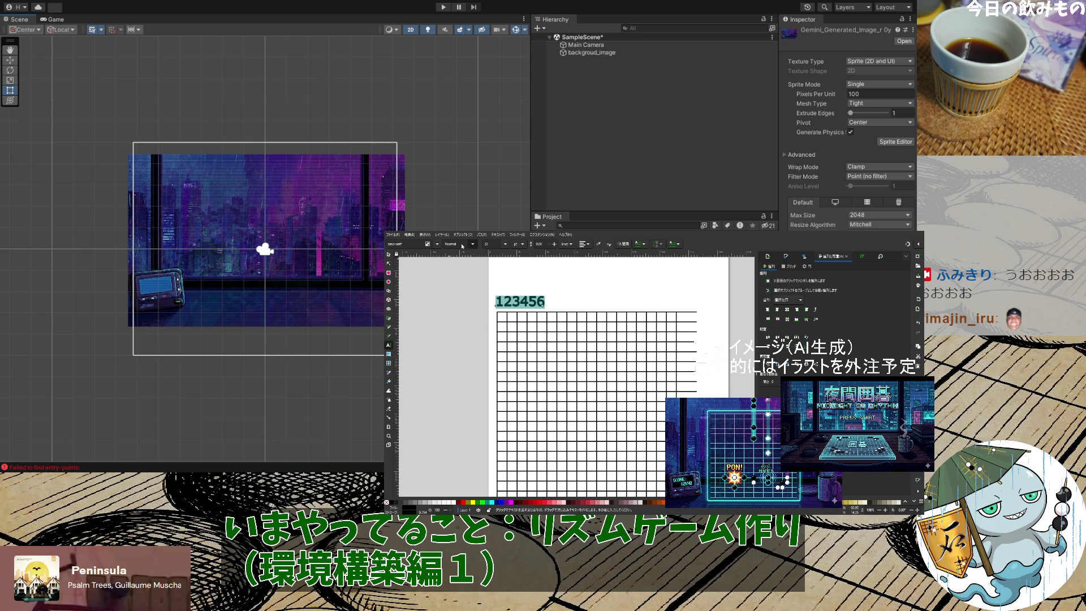
left_click(384, 244)
type("p")
key("ctrl+b")
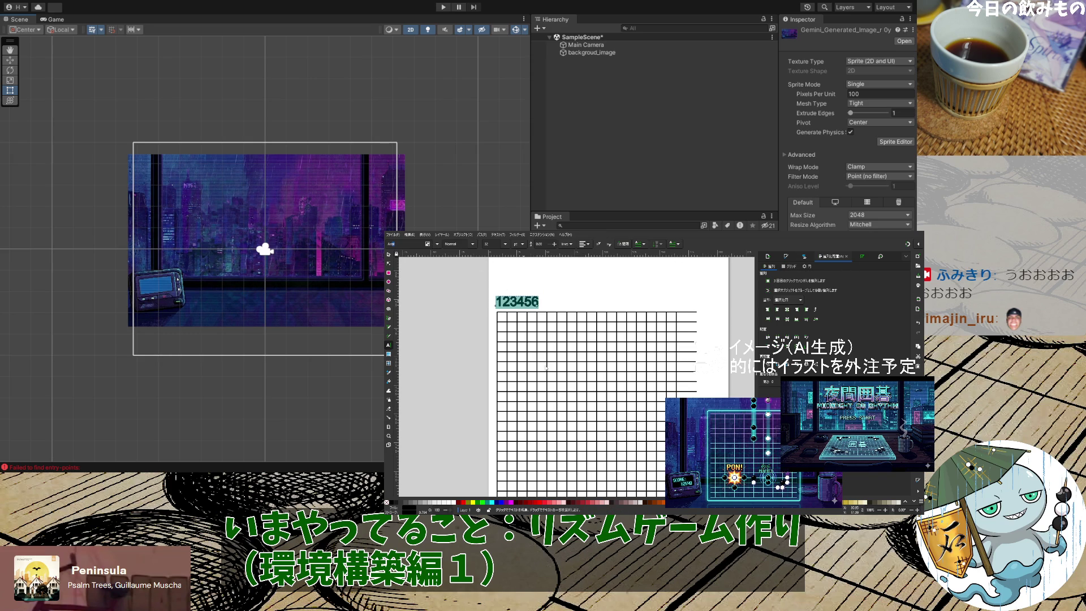
key("ctrl+shift+t")
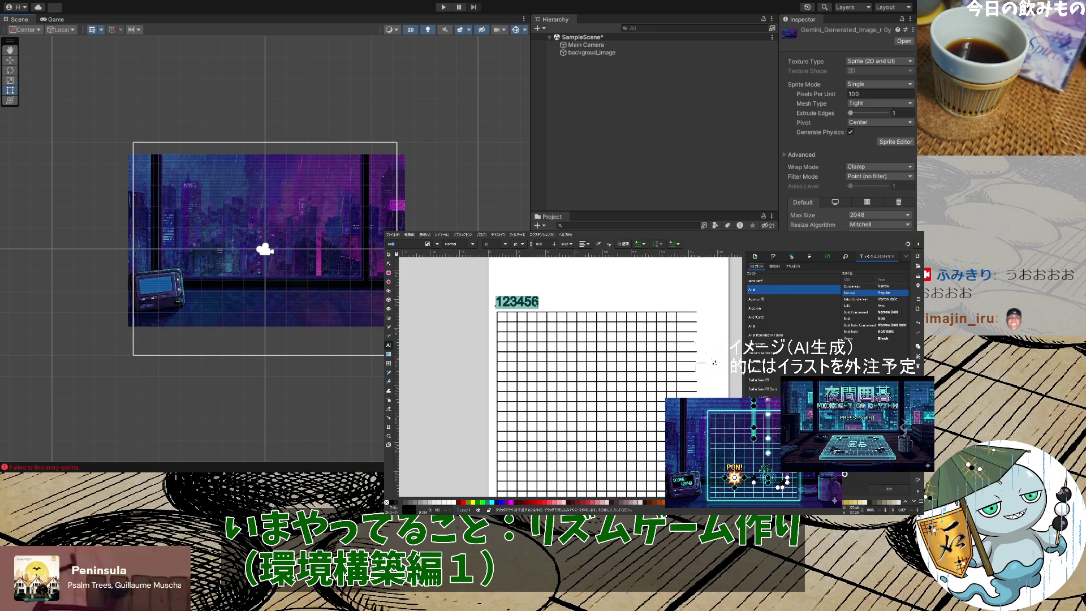
Open the font features page and then the letter, word and line spacing settings
left_click(775, 267)
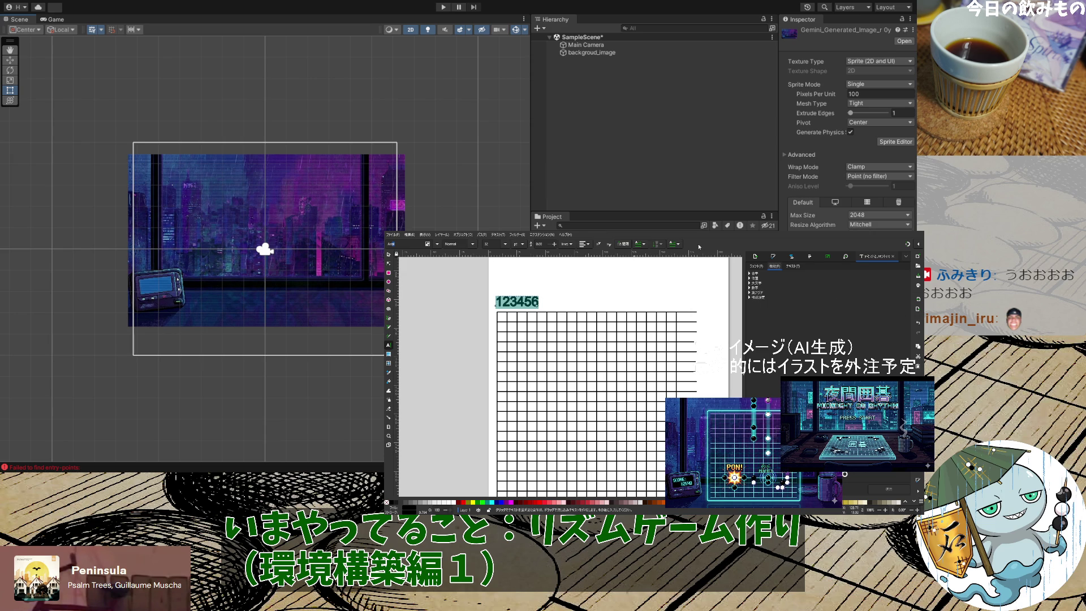
left_click(621, 246)
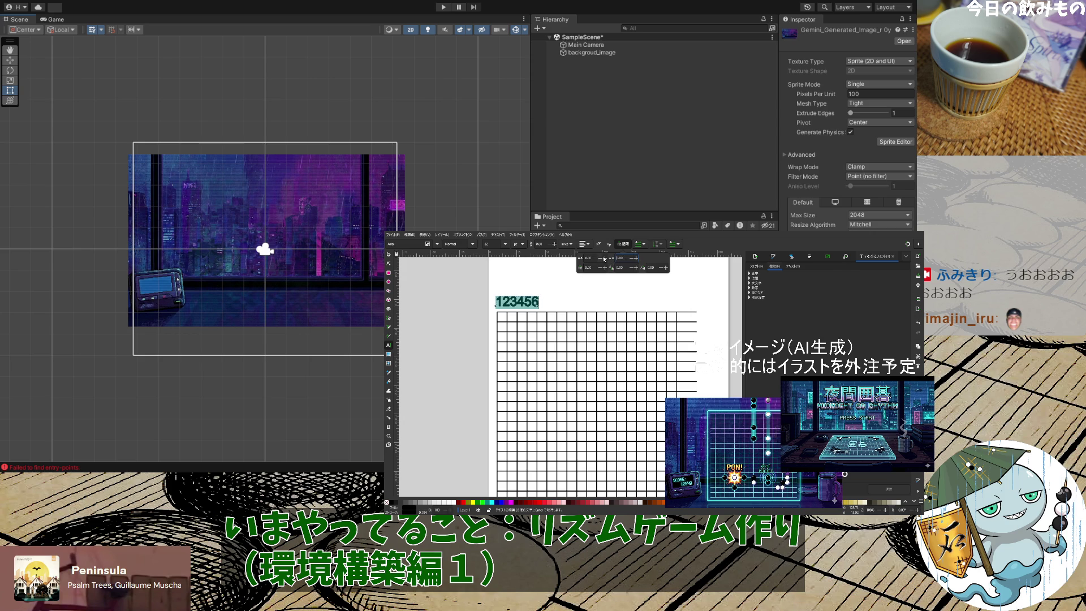
Widen the letter spacing and continue the row with the numbers 7 through 14
left_click_drag(605, 260, 605, 258)
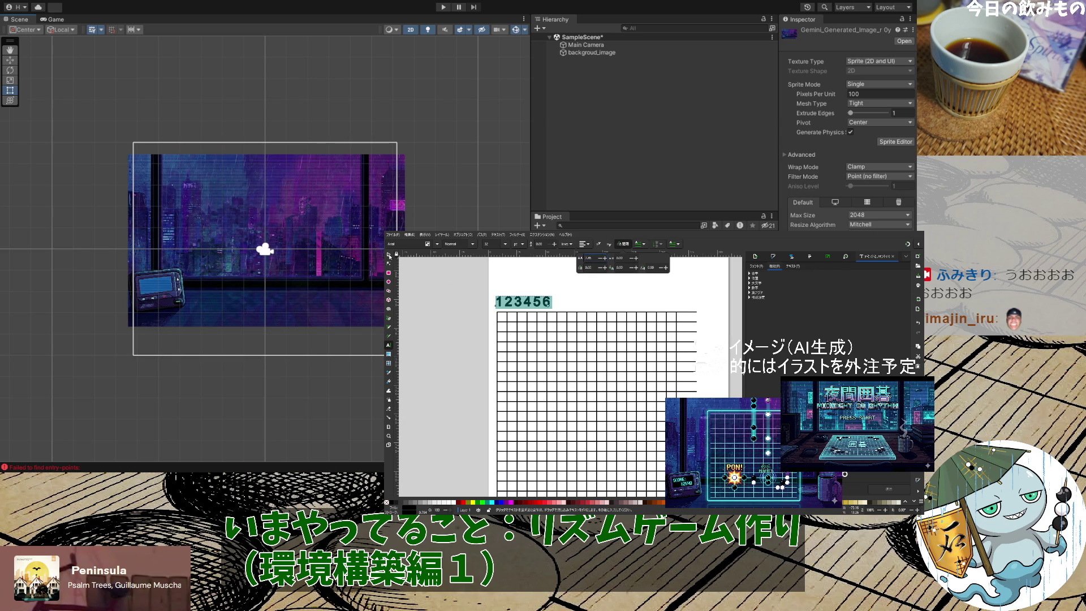
key("Escape")
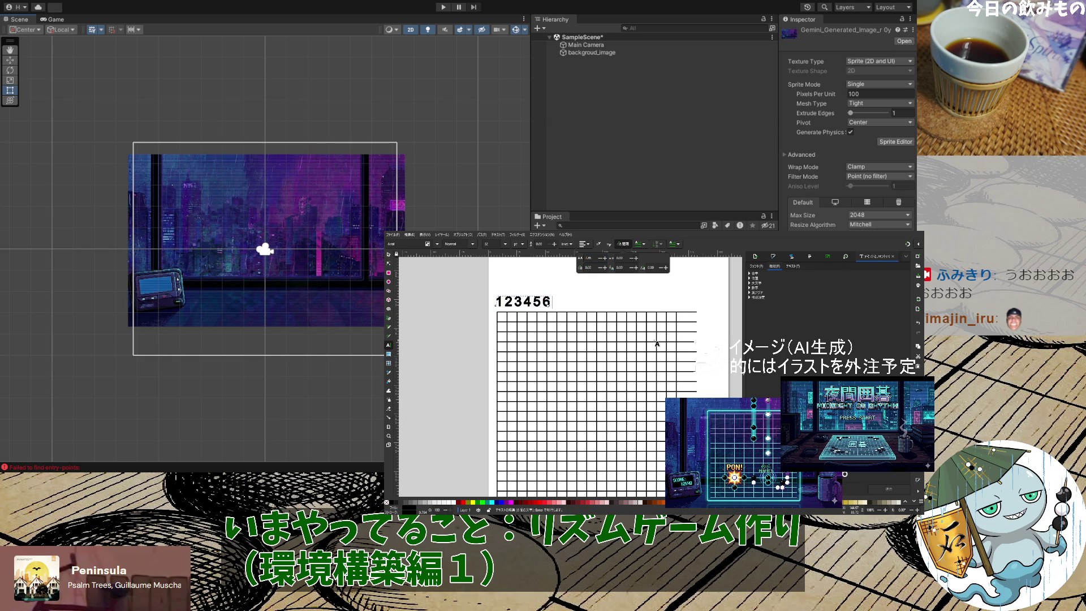
type("7891011")
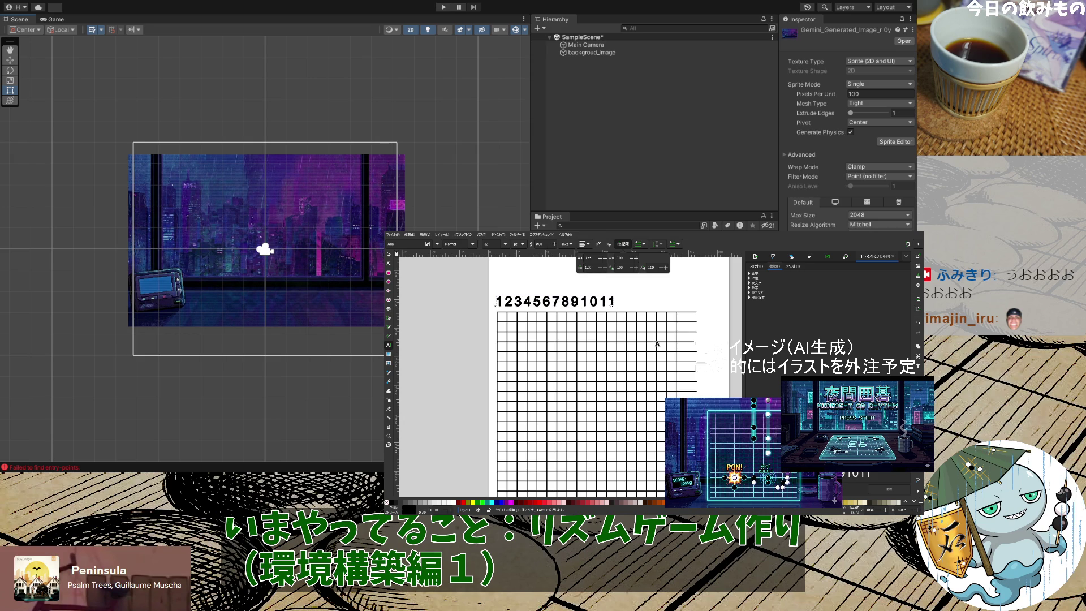
type("123")
key("BackSpace")
type("1314")
Insert spaces between the numbers so the row reads 1 through 14, then select it all
key("Right")
key("space")
key("Right")
key("space")
key("Right")
key("space")
key("Right")
key("space")
key("Right")
key("space")
key("Right")
key("space")
key("Right")
key("space")
key("Right")
key("space")
key("Right")
key("Right")
key("space")
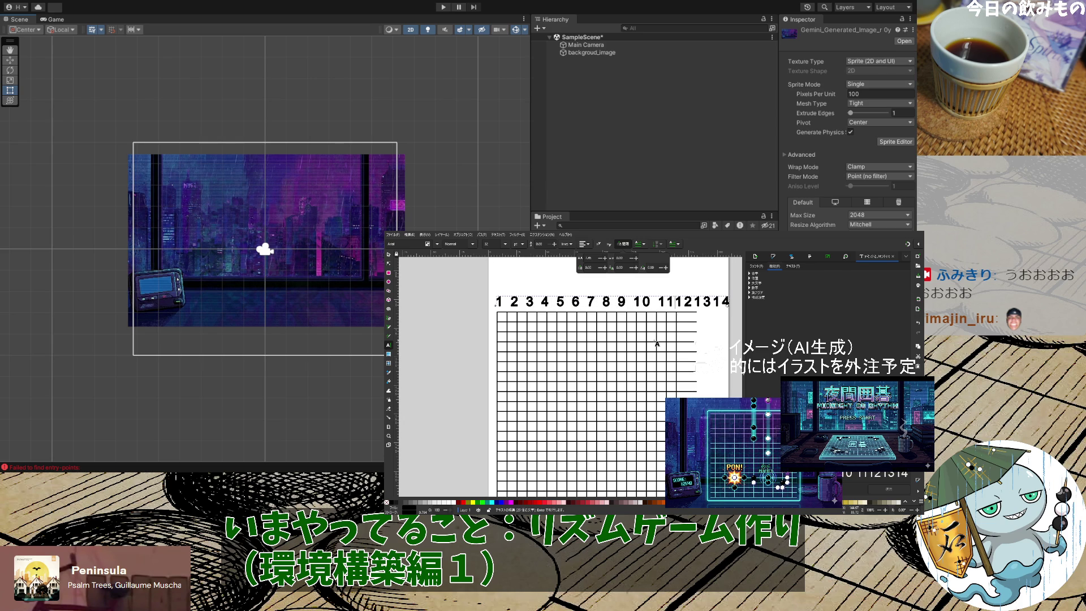
key("Right")
key("Right")
key("space")
key("Right")
key("Right")
key("space")
key("Right")
key("Right")
key("space")
key("ctrl+a")
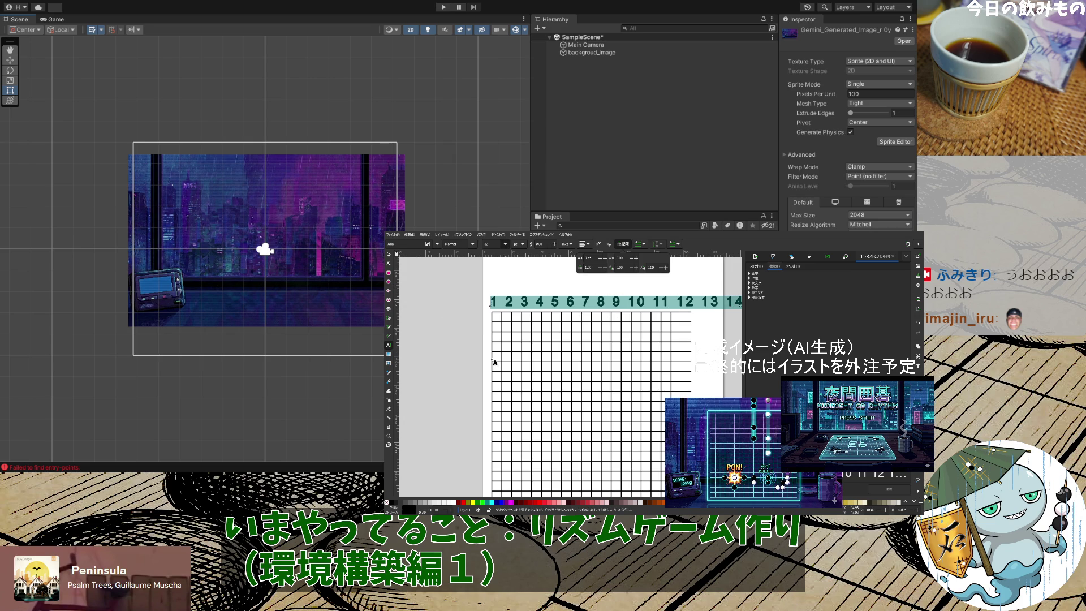
Shrink the number row's font size from 24 toward 16 and widen its letter spacing slightly
left_click(574, 347)
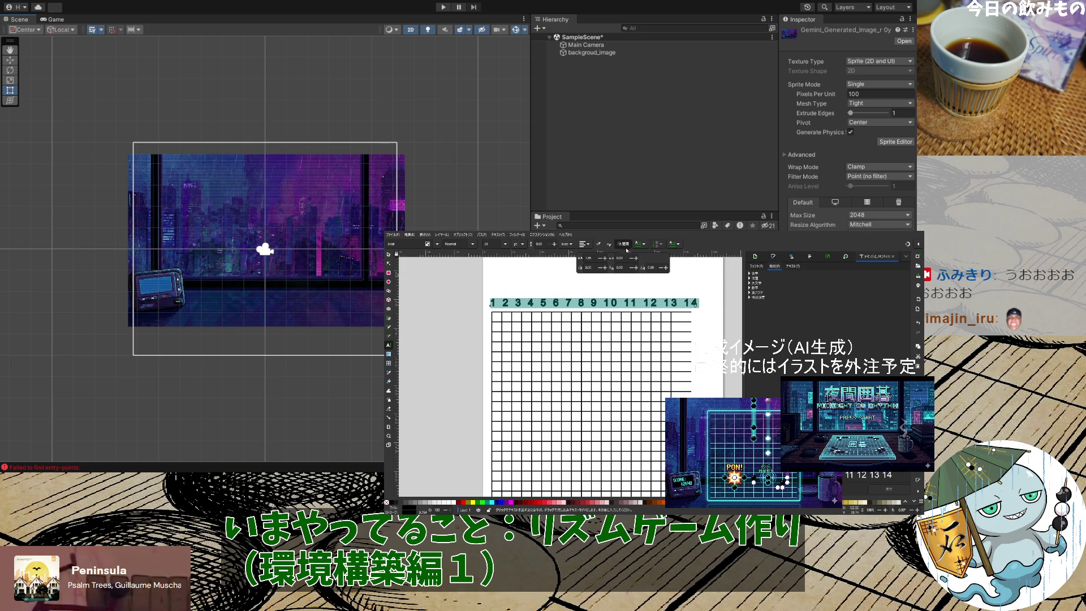
scroll(601, 261, "down", 10)
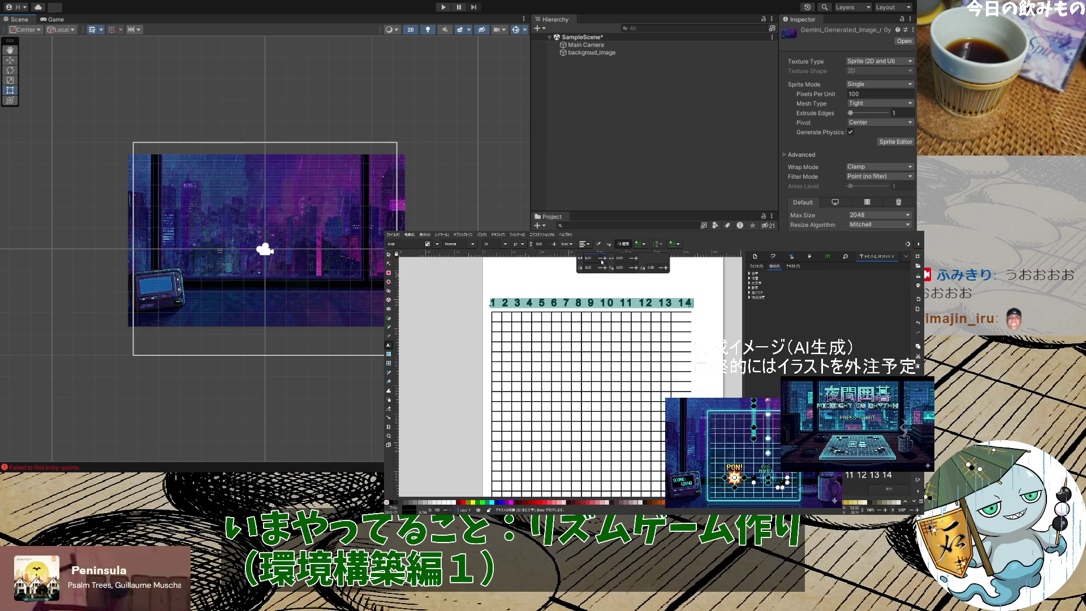
scroll(602, 261, "down", 8)
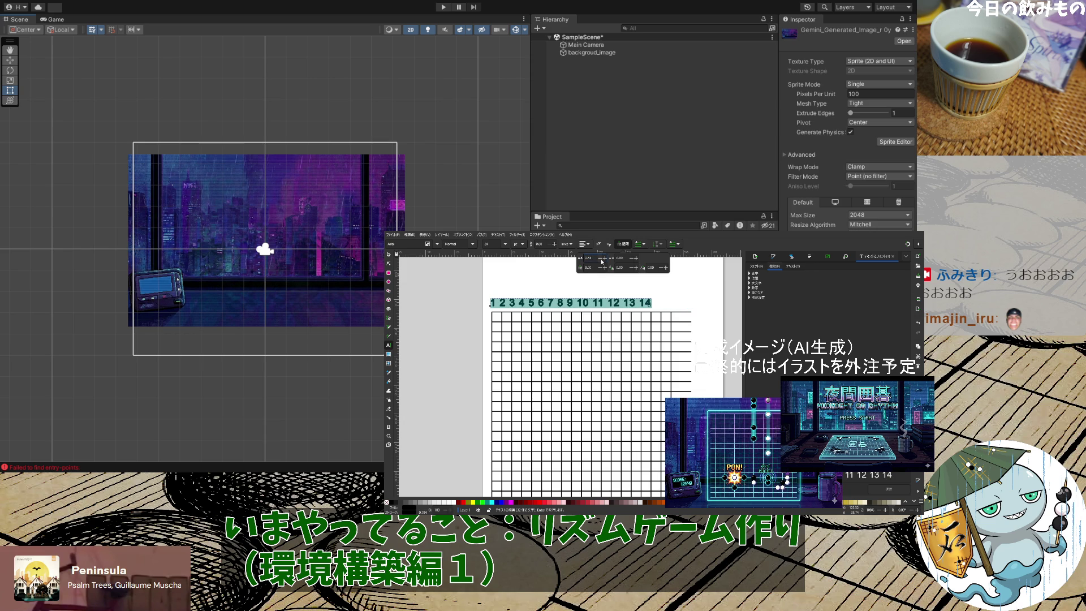
scroll(601, 261, "down", 4)
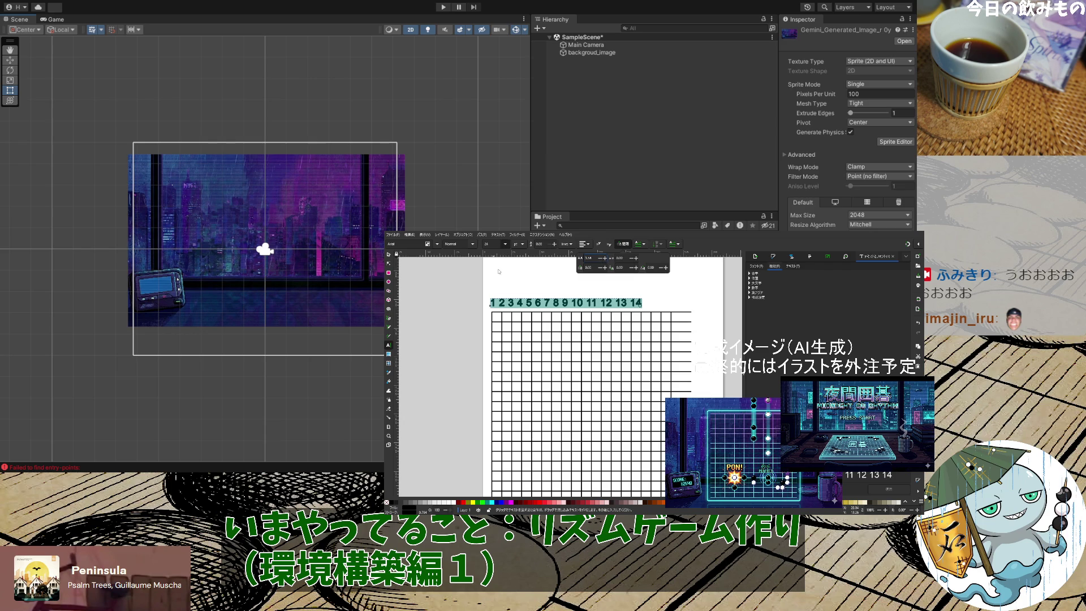
key("Down")
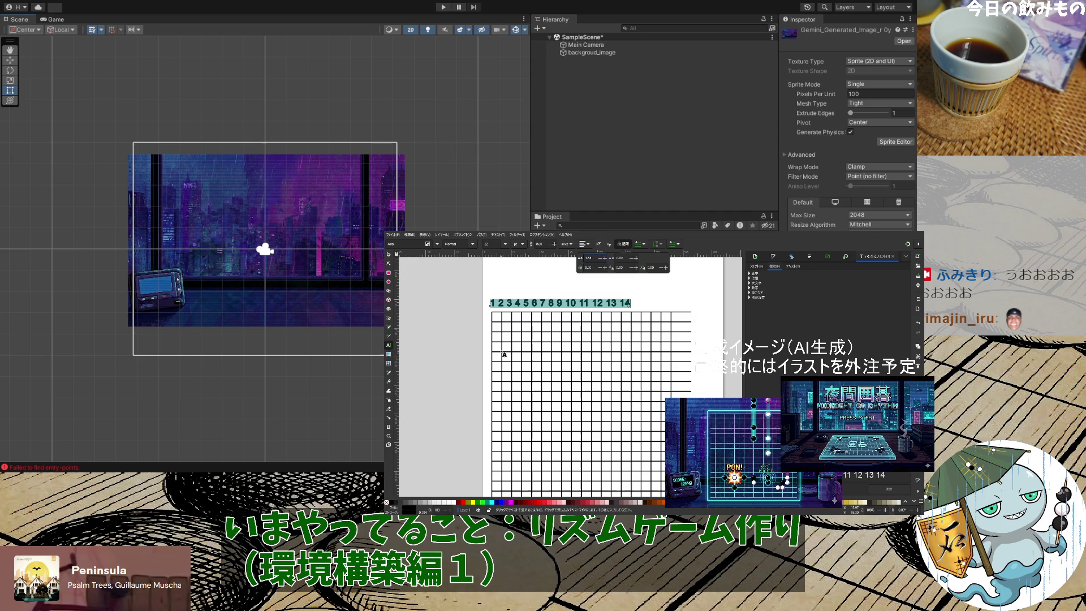
left_click(606, 259)
left_click(605, 259)
left_click(605, 258)
left_click(605, 259)
left_click(605, 258)
left_click(605, 258)
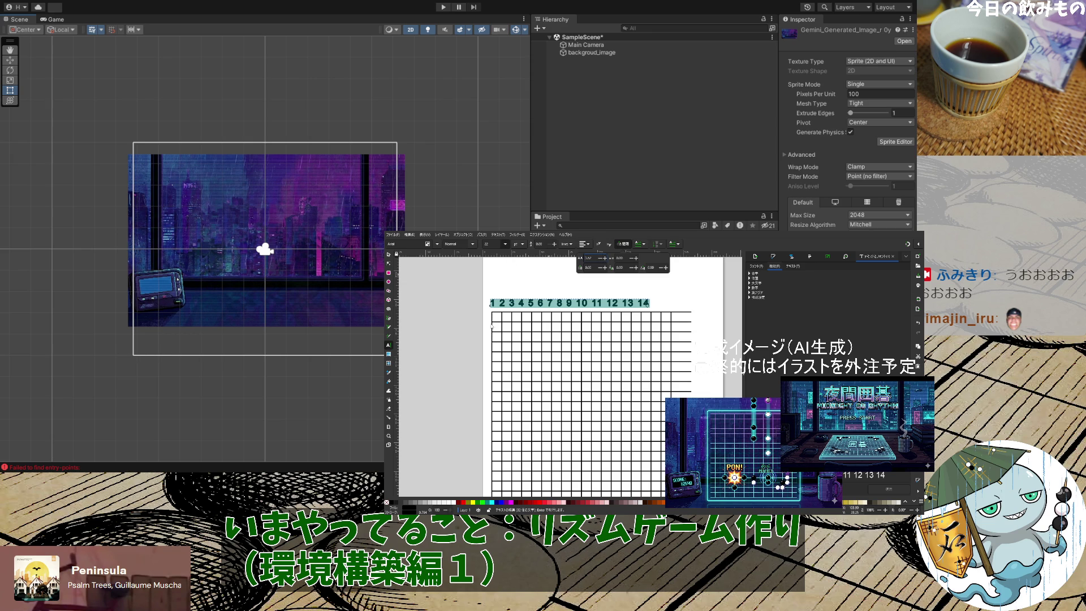
key("ctrl+z")
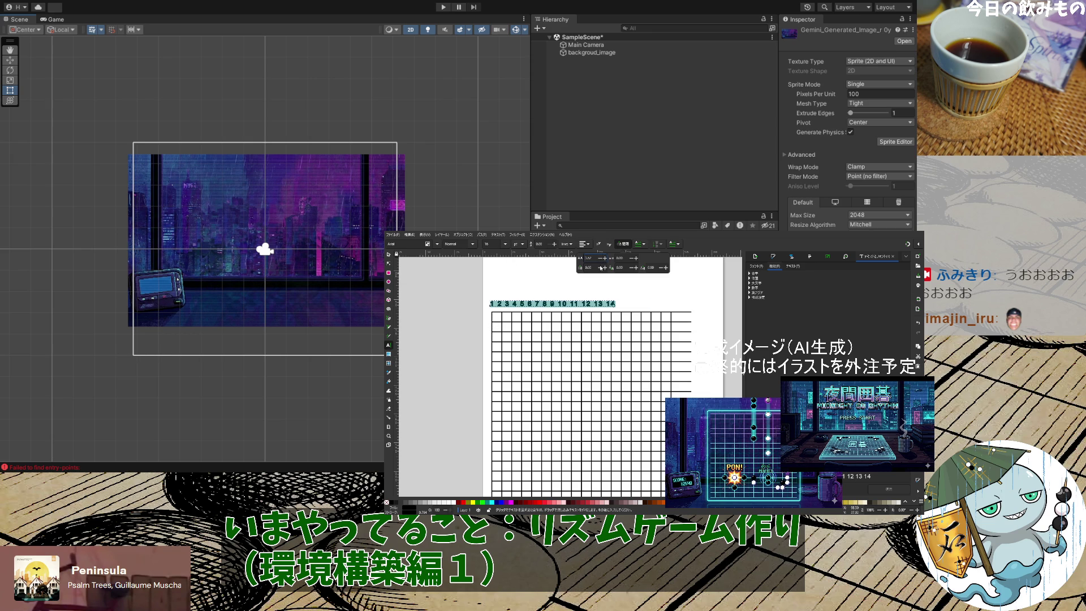
scroll(606, 260, "up", 10)
scroll(606, 260, "up", 8)
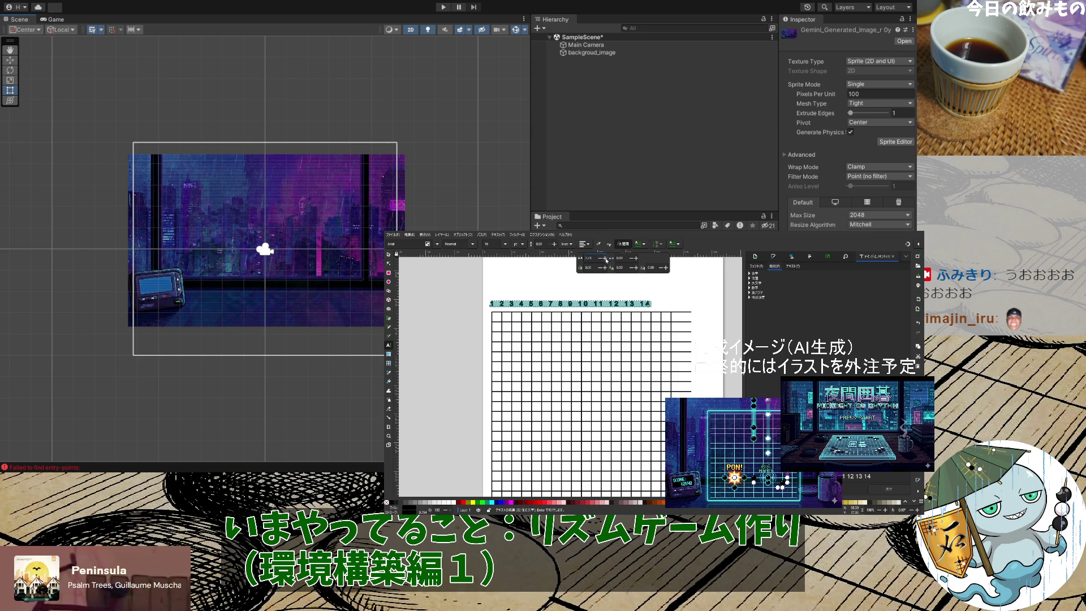
key("Return")
Tidy the gap between 10 and 11, then delete the number row text
key("Escape")
double_click(592, 304)
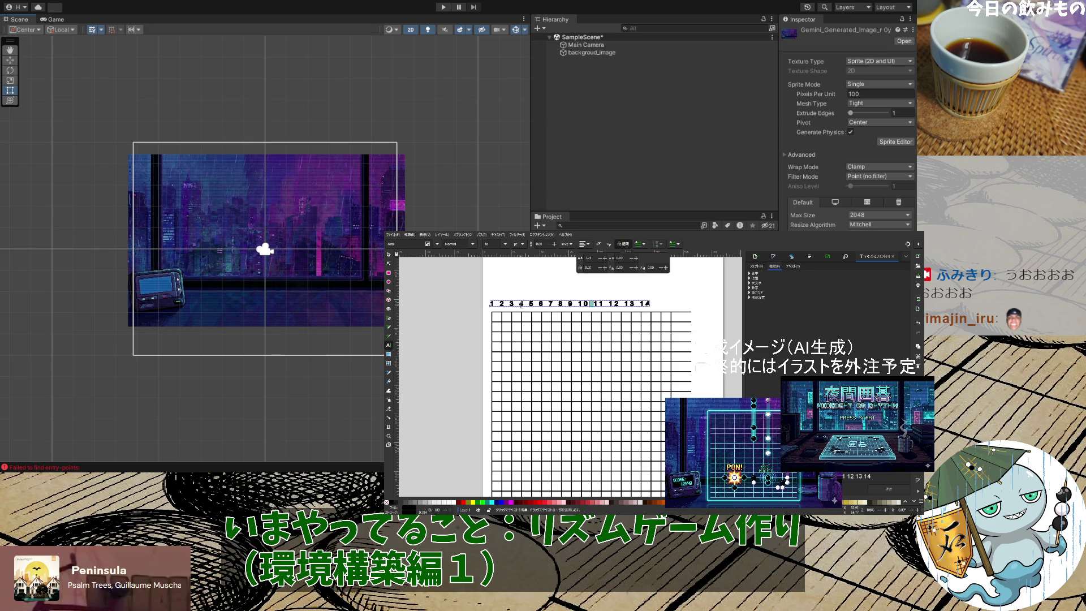
left_click(638, 356)
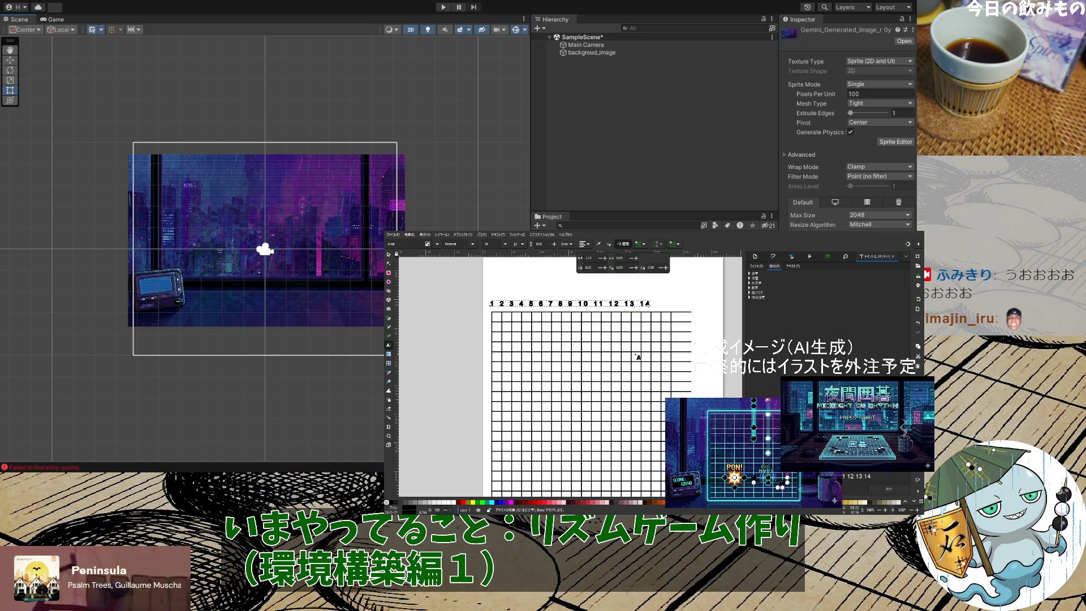
key("BackSpace")
key("BackSpace")
key("BackSpace")
key("BackSpace")
key("BackSpace")
key("BackSpace")
key("BackSpace")
key("Escape")
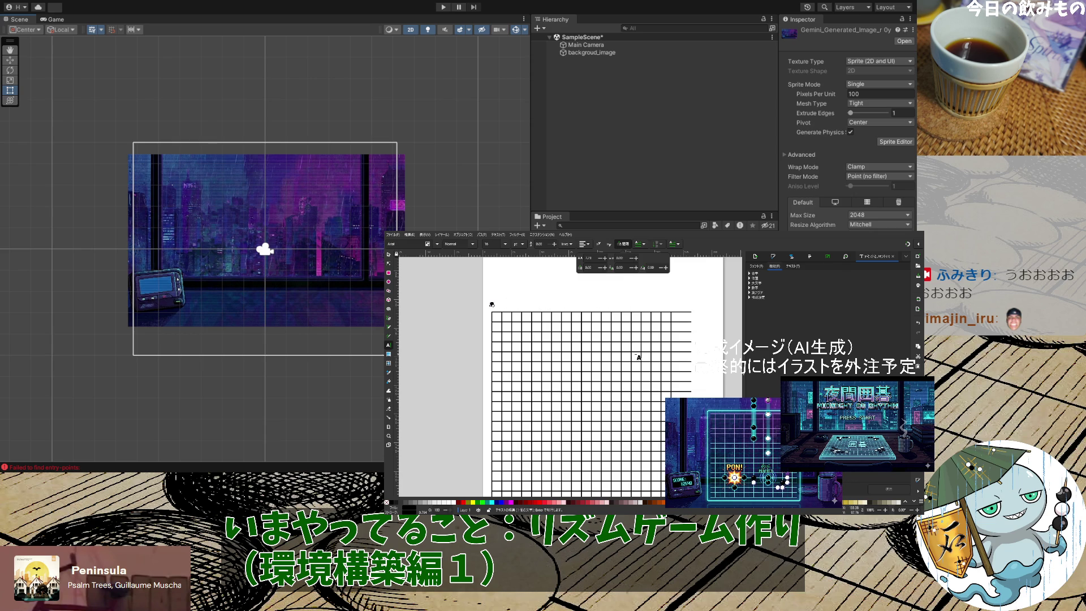
Type the lowercase letters 'a b c … s' above the grid, removing the stray b and trailing u
type("a b c d e f")
type("g h")
type(" i j k")
type(" l m nb")
key("BackSpace")
type("o p q r")
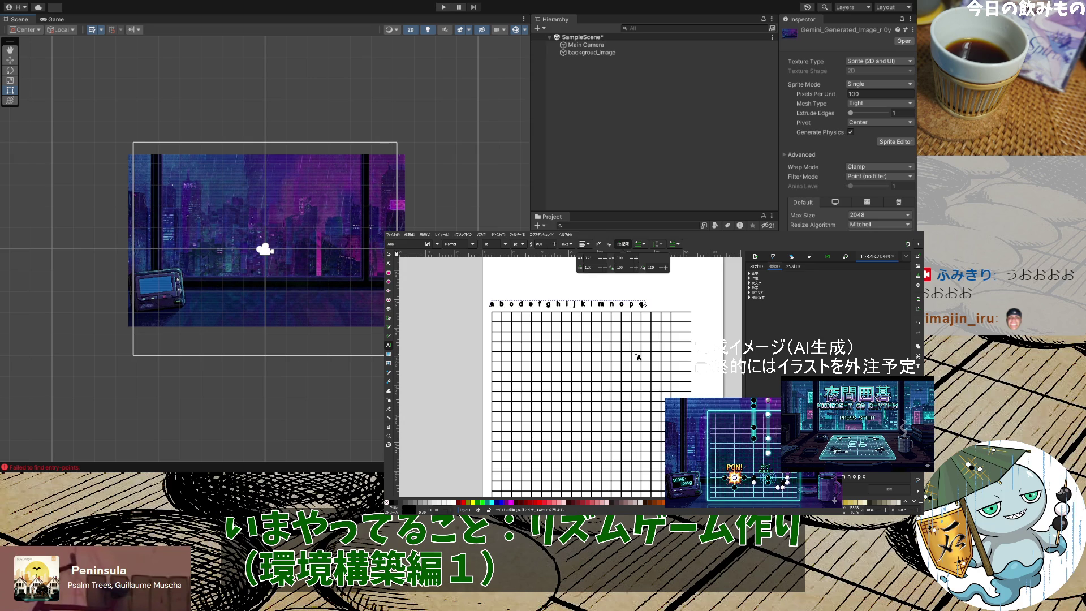
type(" s t")
type(" u")
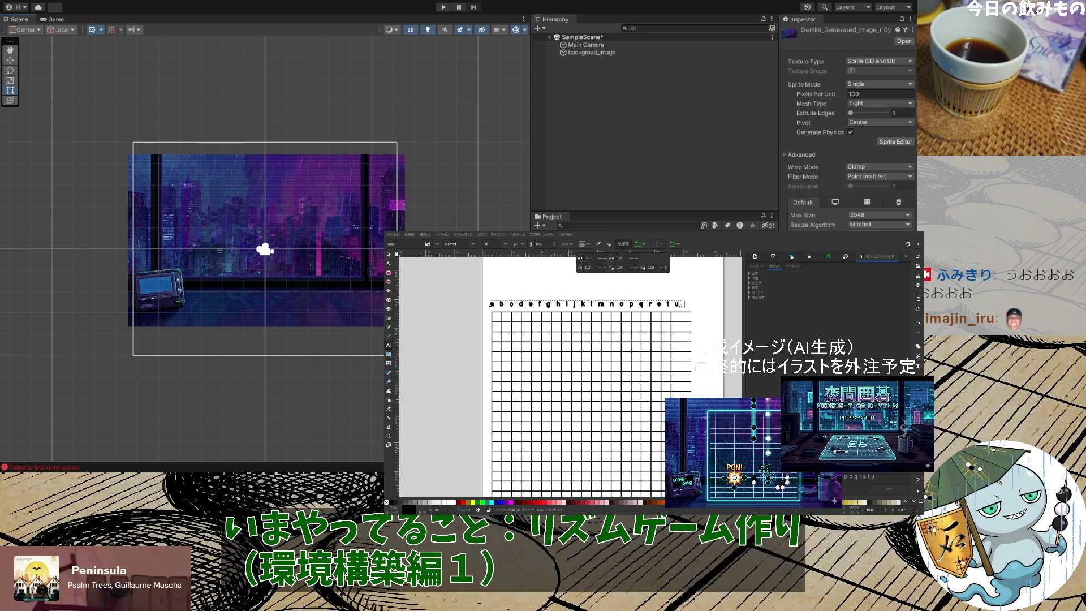
key("Escape")
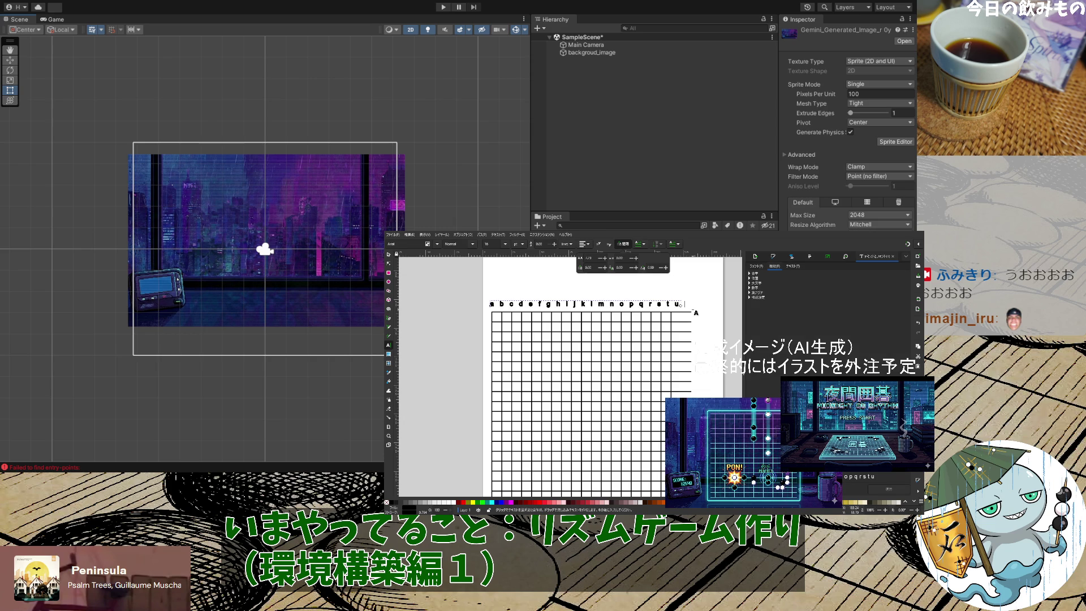
left_click(680, 305)
key("BackSpace")
key("BackSpace")
Increase the letter row's letter spacing by three increments
left_click(605, 260)
left_click(605, 259)
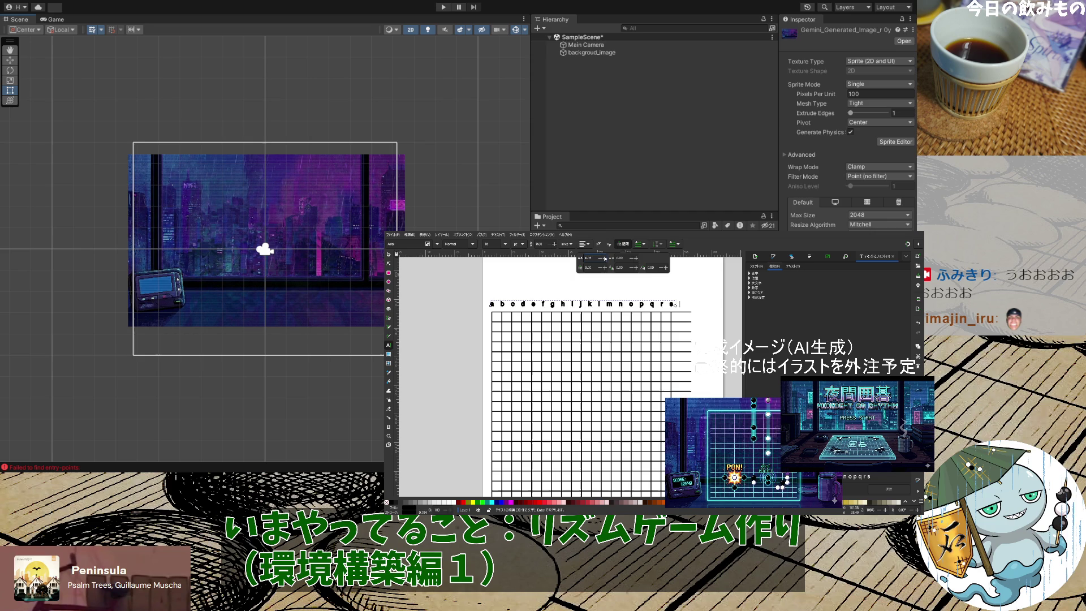
left_click(606, 259)
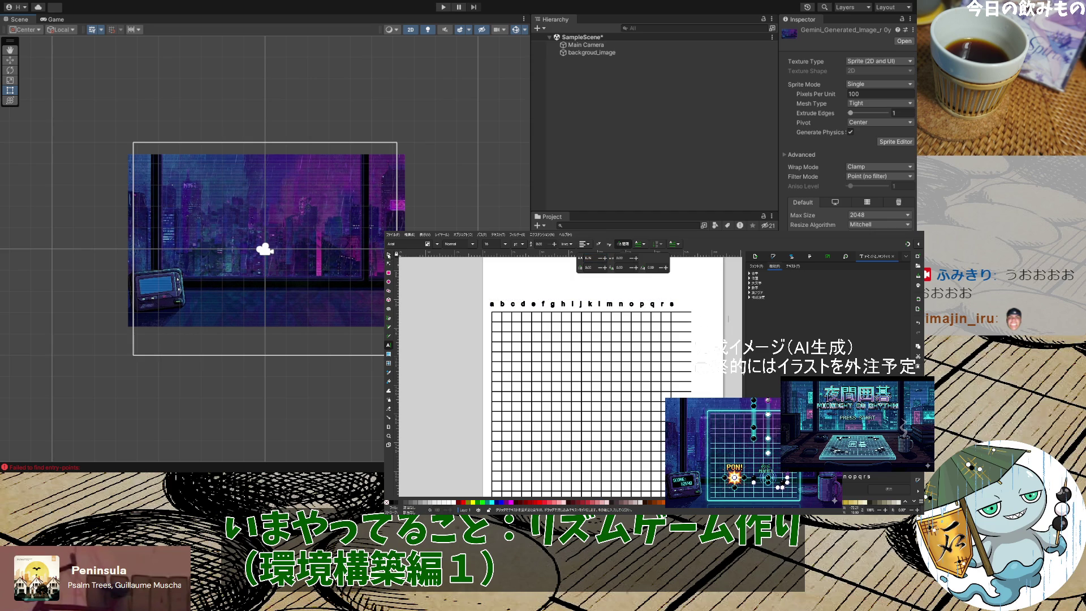
Set the letter row's font to Arial in the Text and Font dialog
left_click(388, 255)
left_click(523, 305)
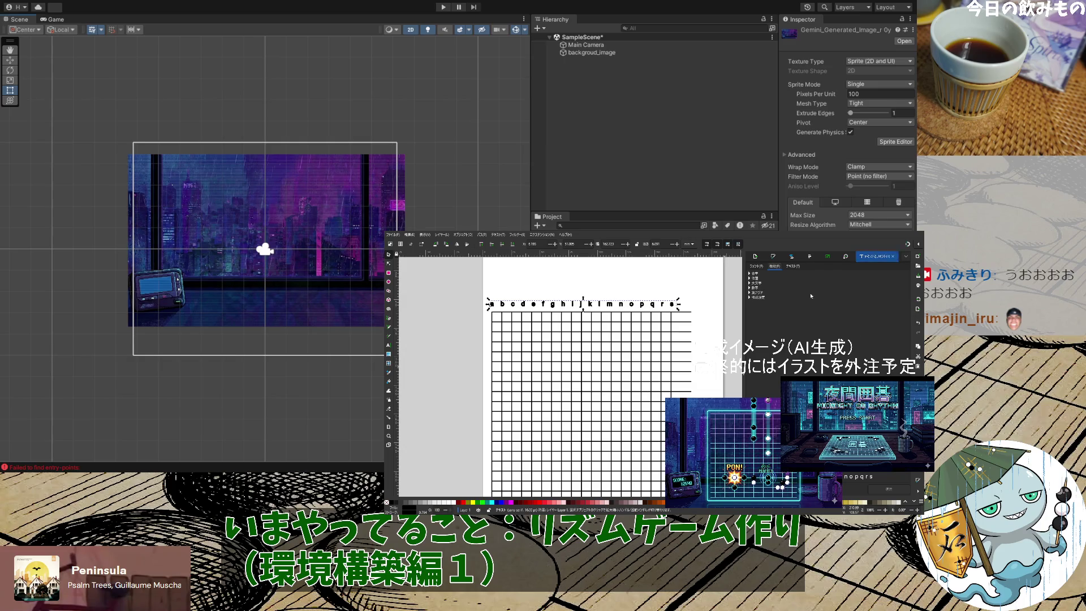
left_click(756, 268)
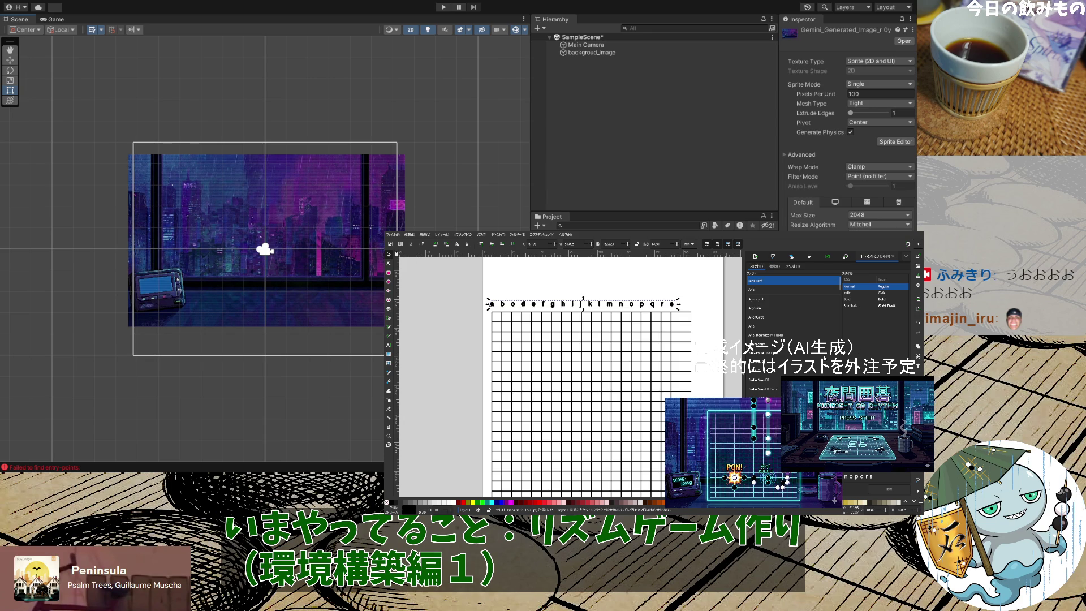
left_click(756, 328)
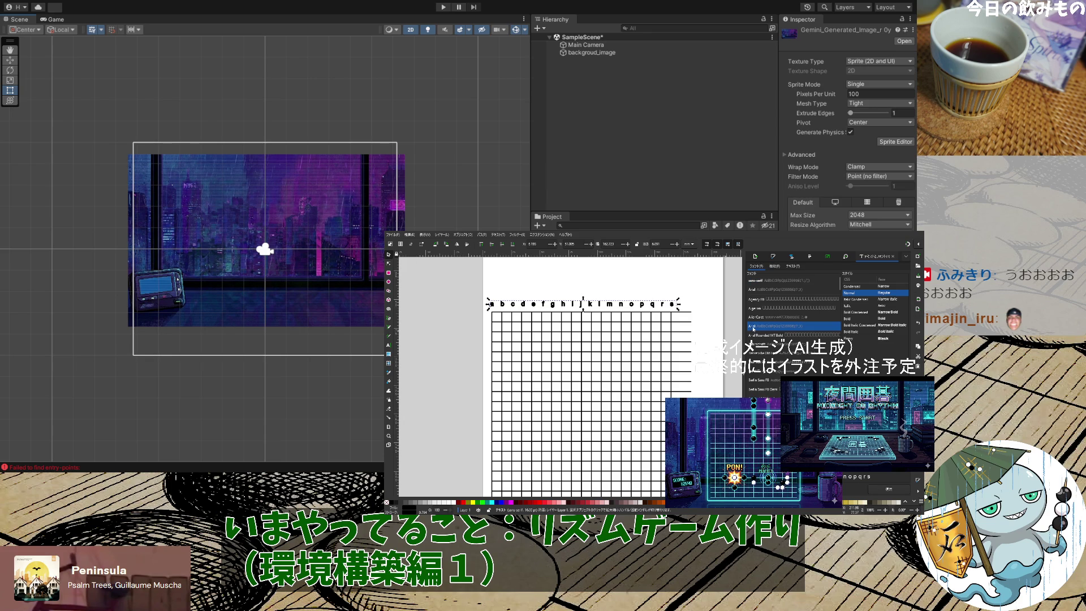
left_click(887, 489)
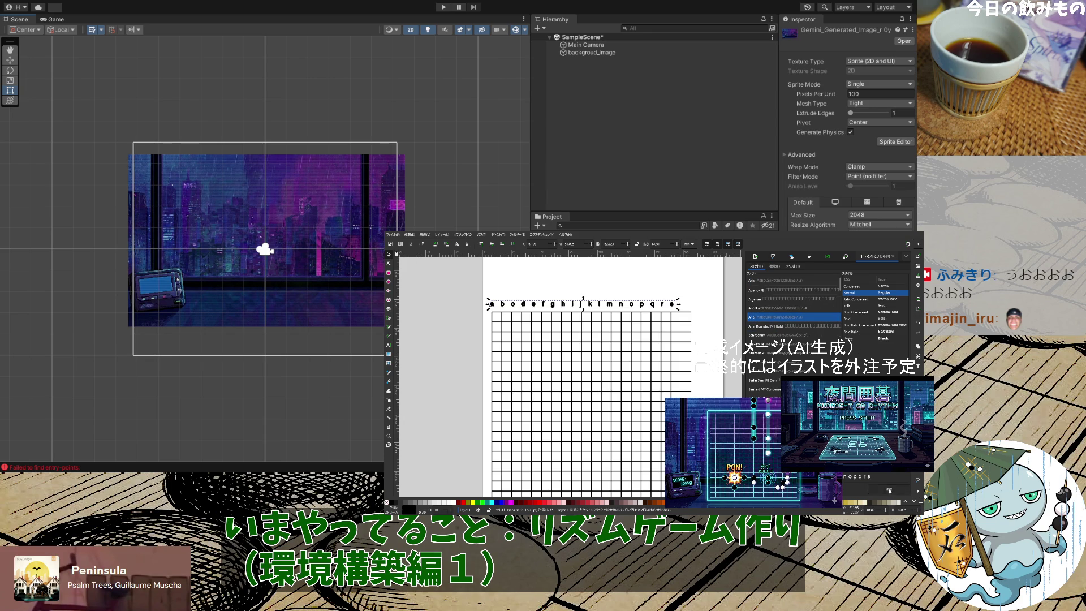
left_click(464, 383)
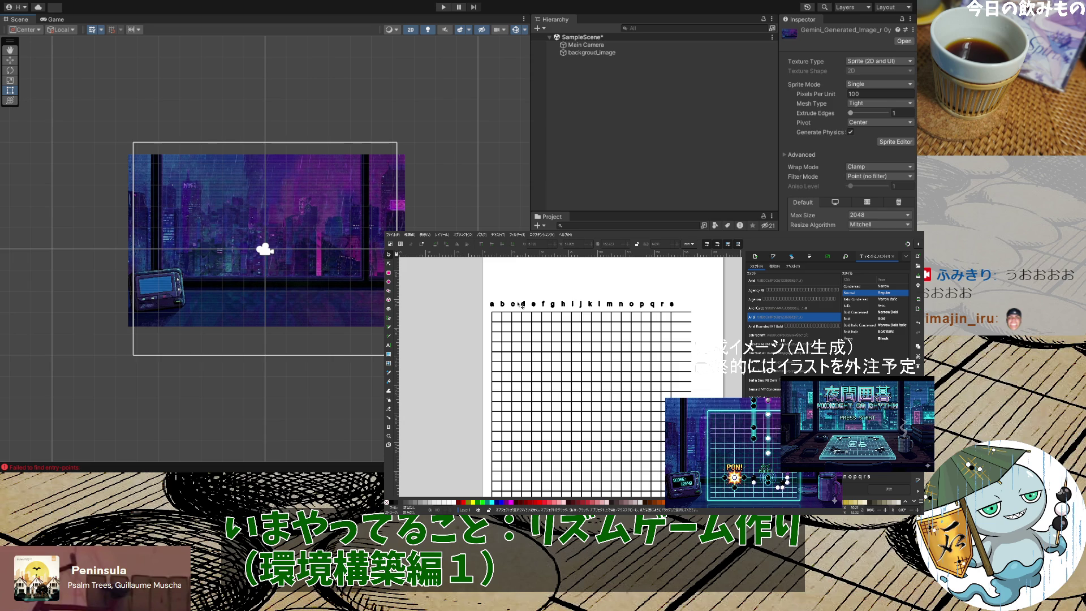
Duplicate the letter row and rotate it into an upright letter column along the grid's left edge
left_click_drag(590, 310, 559, 304)
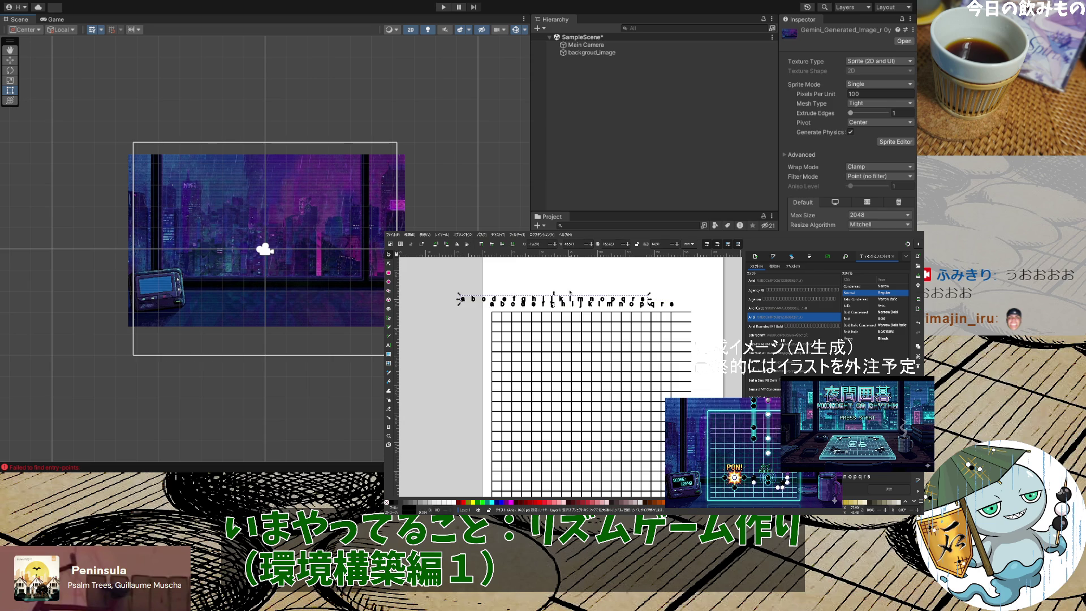
left_click(468, 246)
left_click(458, 245)
left_click(437, 247)
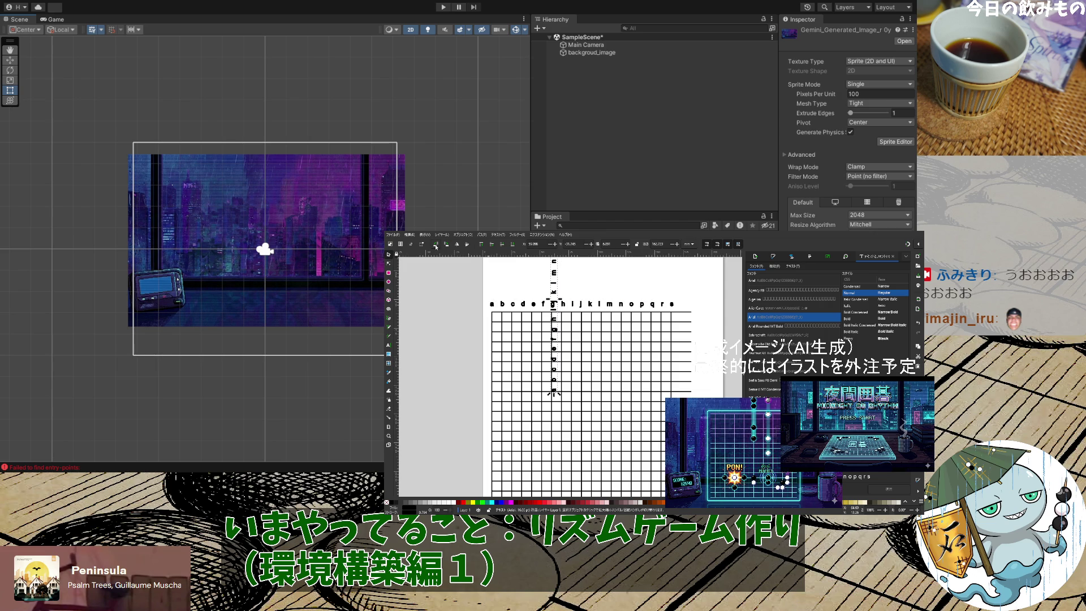
mouse_move(555, 303)
left_mouse_down()
mouse_move(498, 317)
mouse_move(476, 362)
mouse_move(482, 382)
left_mouse_up()
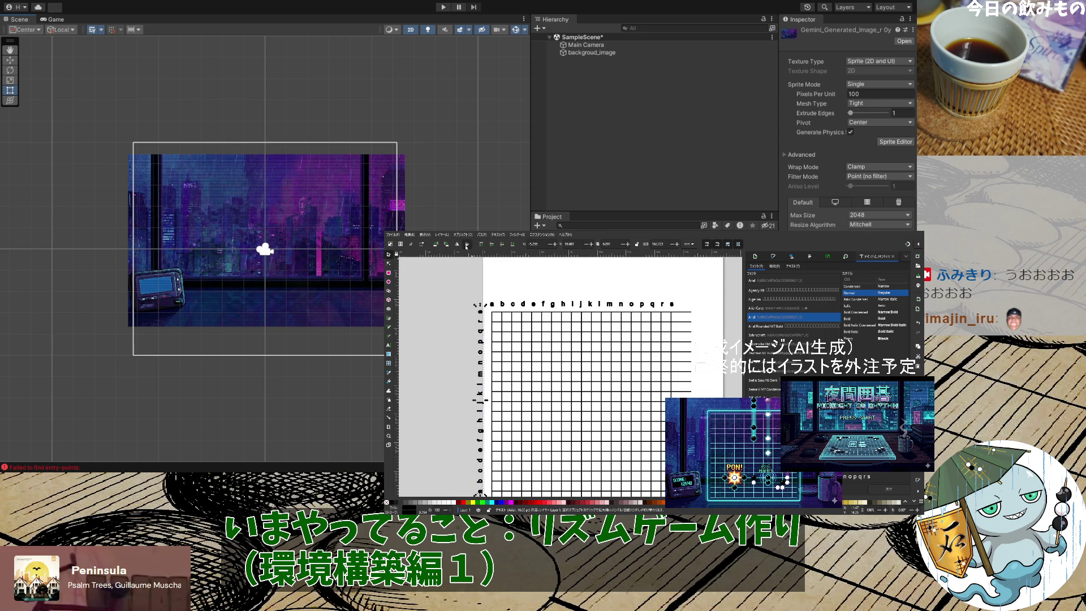
left_click(466, 246)
left_click_drag(475, 309, 476, 303)
left_click(457, 246)
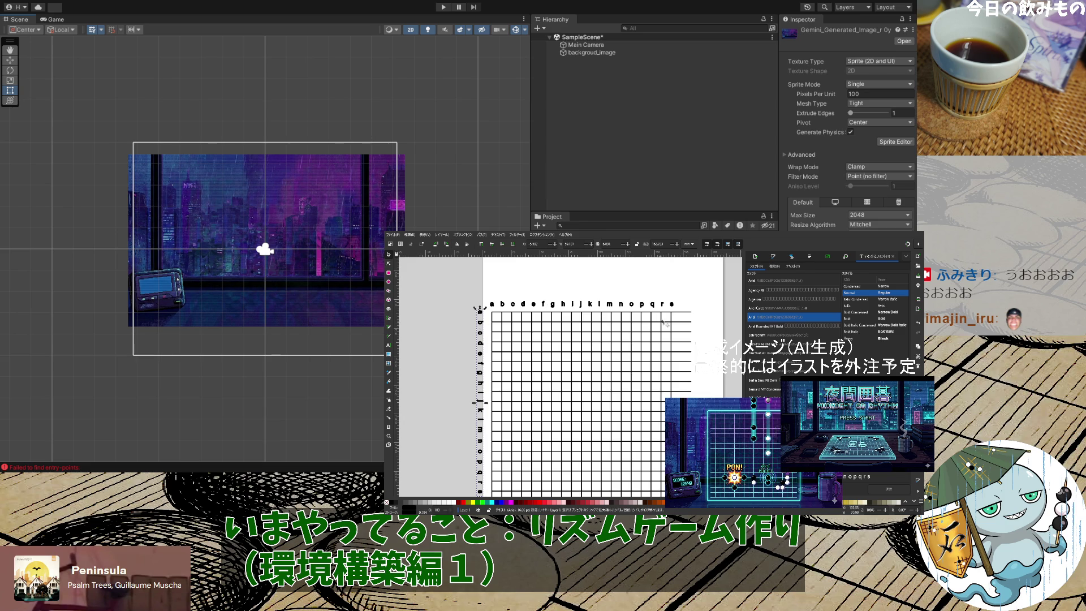
scroll(661, 320, "down", 3)
scroll(544, 366, "up", 3)
scroll(626, 339, "down", 1)
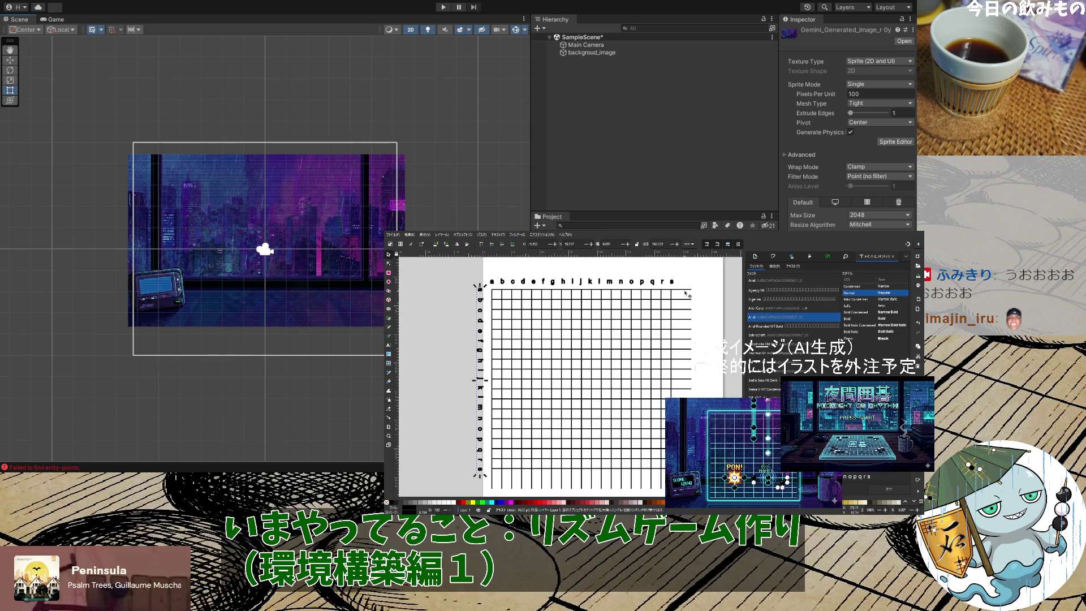
Select all grid lines and letters and move them about 9.33 mm to the right
left_click(687, 292)
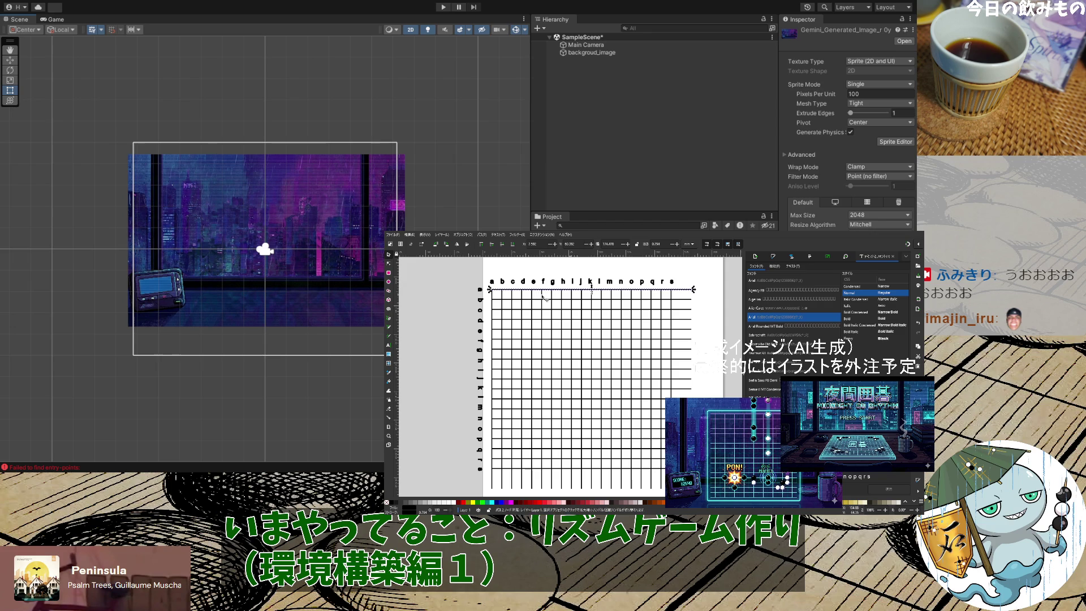
left_click_drag(463, 276, 707, 497)
scroll(708, 497, "up", 2)
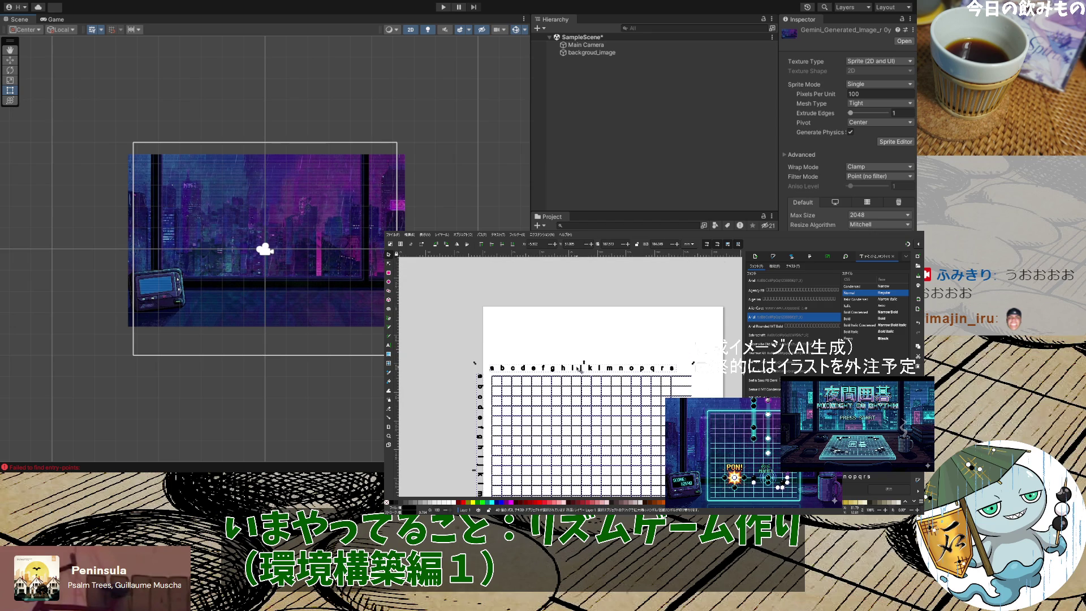
left_click_drag(583, 370, 594, 370)
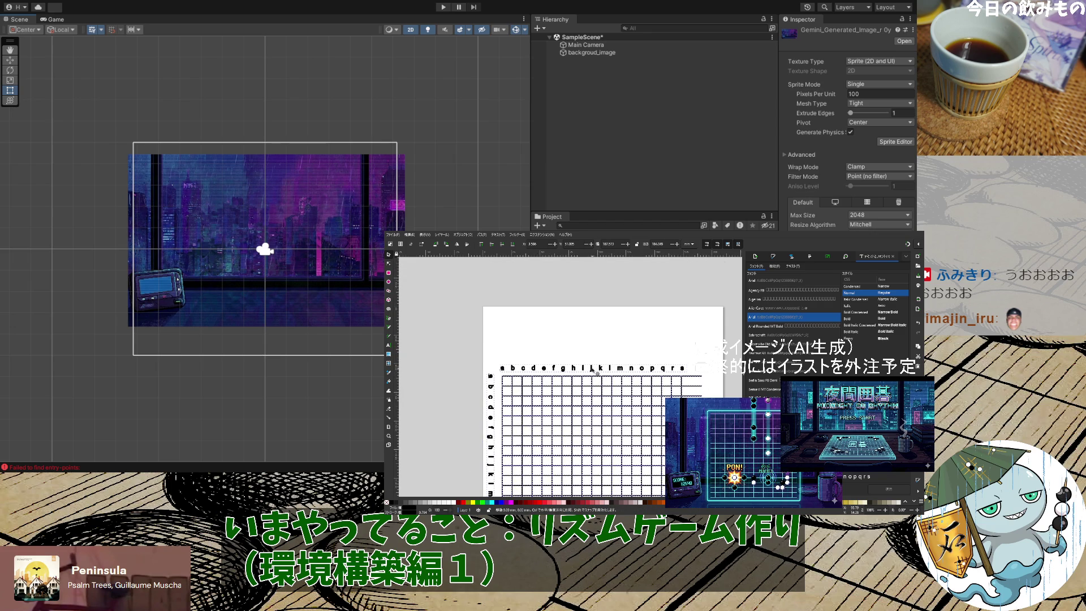
left_click(611, 300)
scroll(611, 299, "down", 4)
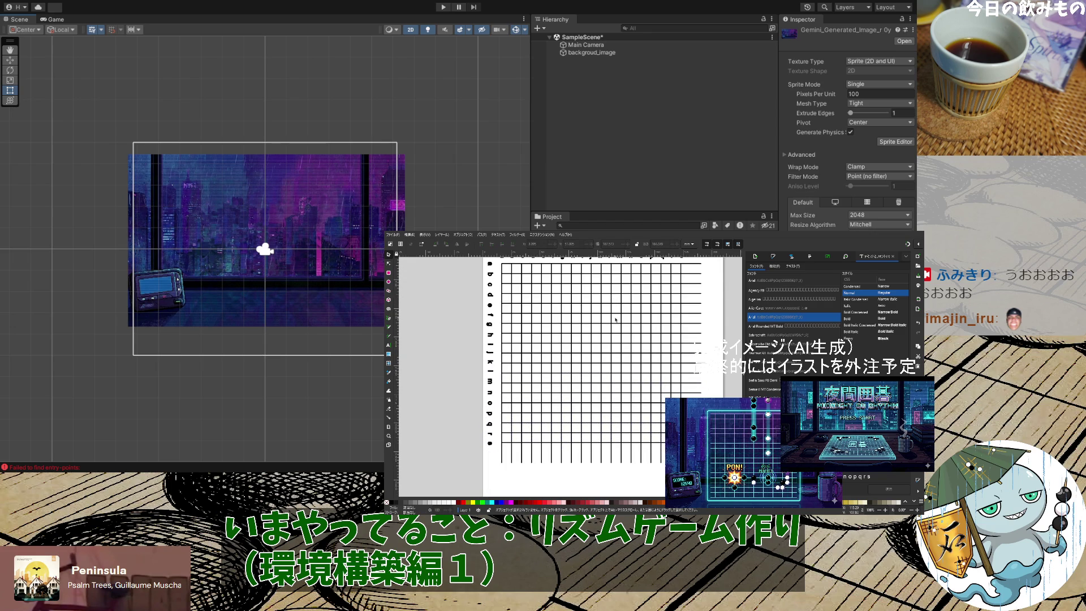
scroll(616, 320, "up", 1)
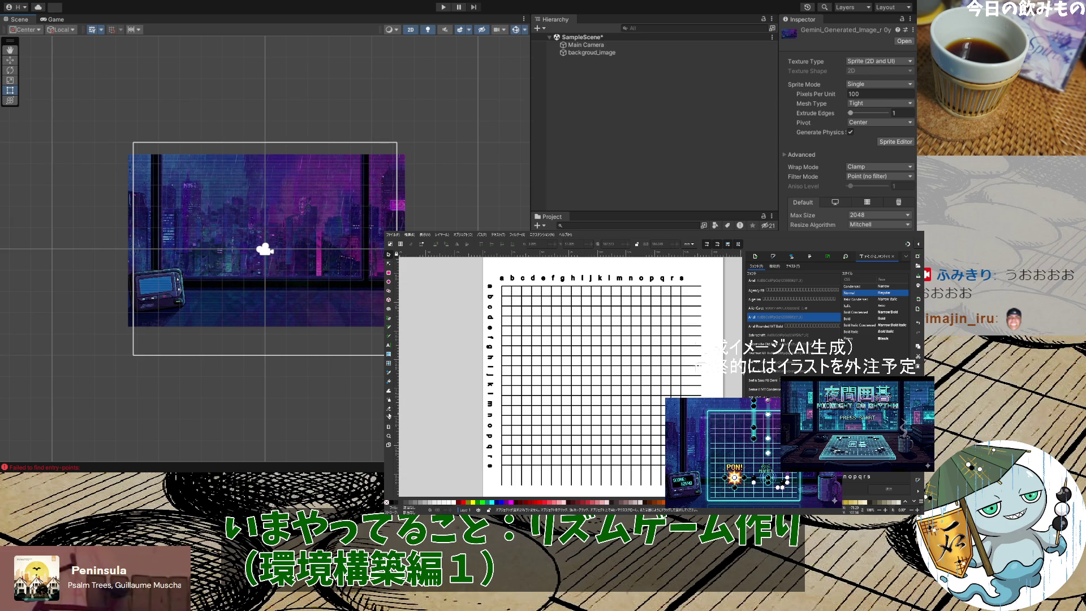
left_click(389, 409)
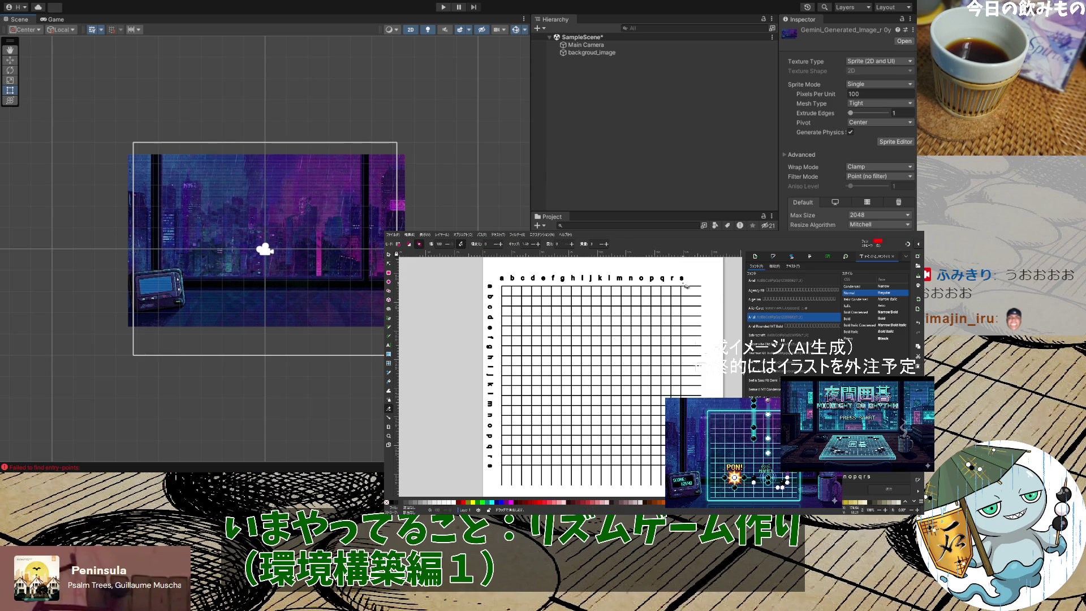
Erase the overhanging top-right line ends, then bring up Fill and Stroke's Stroke Style settings
left_click_drag(684, 286, 691, 292)
mouse_move(702, 283)
left_mouse_down()
mouse_move(694, 300)
mouse_move(705, 305)
left_mouse_up()
left_click(775, 257)
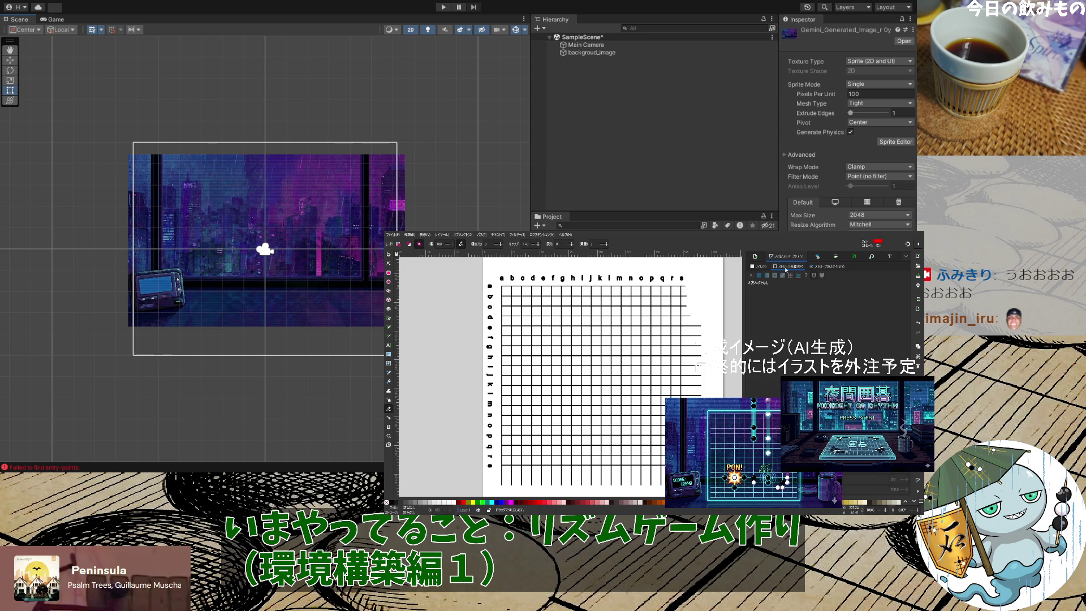
left_click(821, 268)
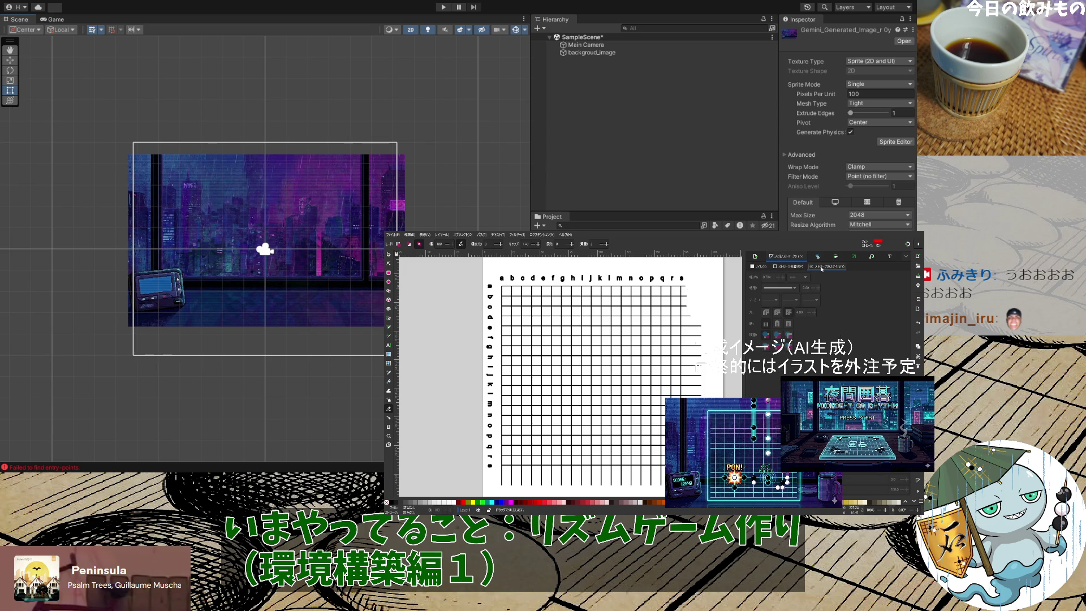
left_click(818, 258)
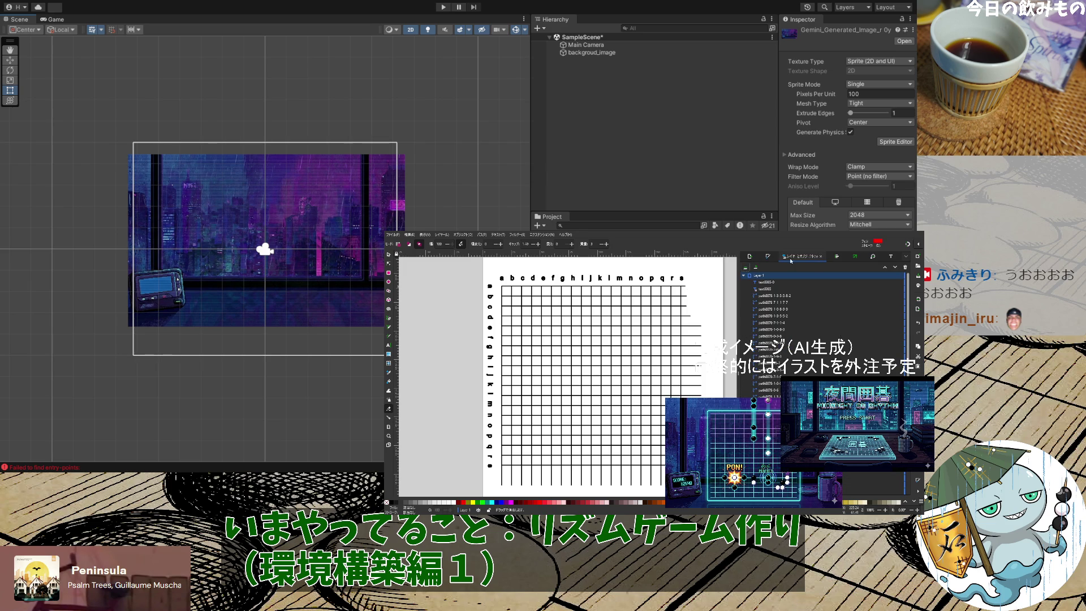
left_click(768, 256)
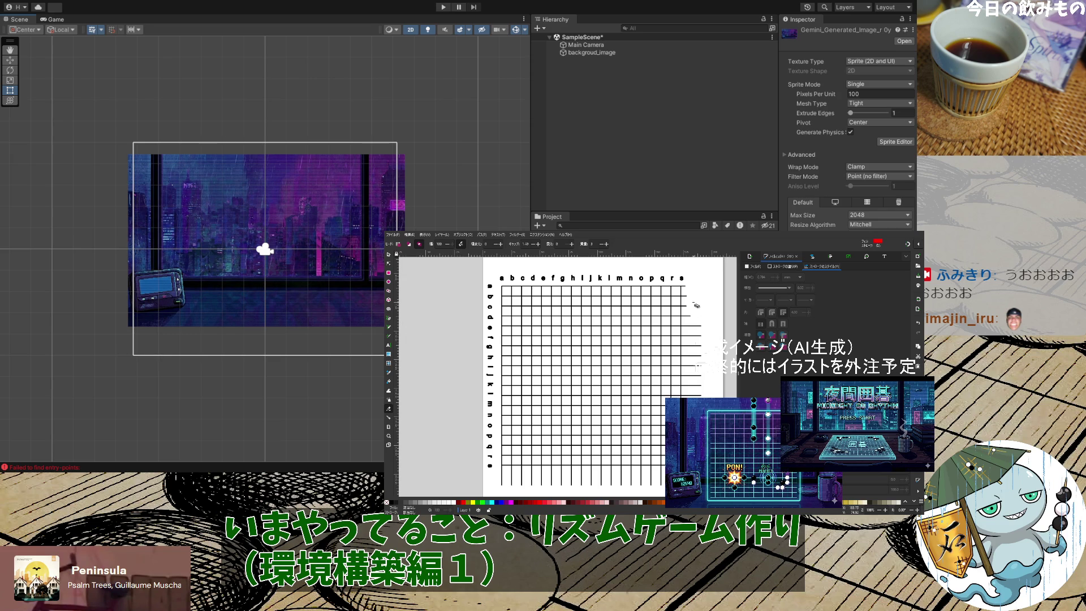
Erase the right ends of the horizontal lines, then undo the erasure
scroll(699, 308, "up", 5)
scroll(699, 308, "up", 1)
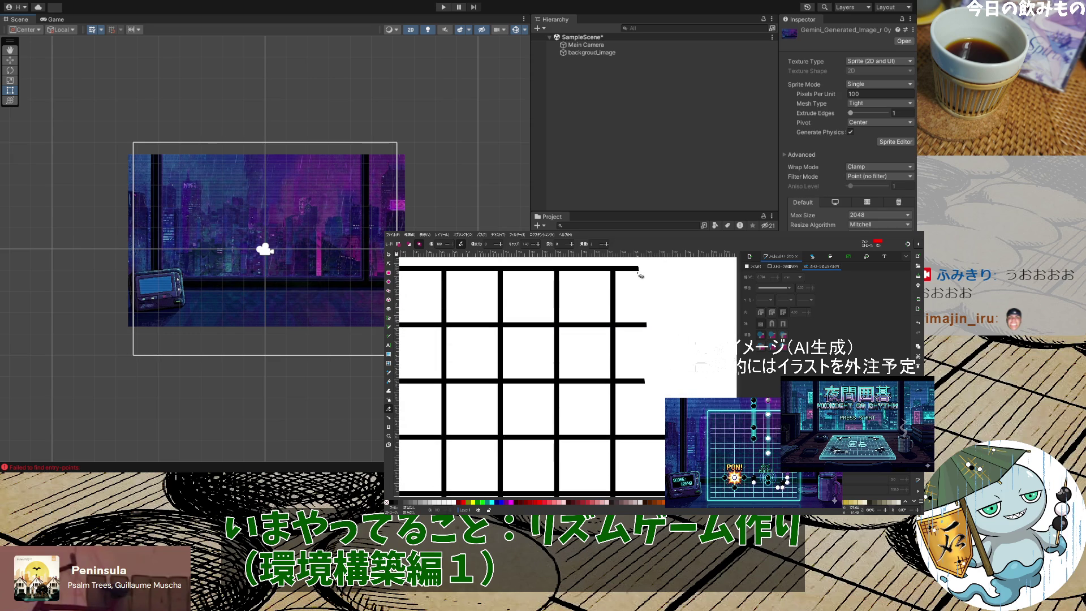
mouse_move(638, 257)
left_mouse_down()
mouse_move(641, 374)
mouse_move(650, 378)
left_mouse_up()
scroll(653, 371, "down", 2)
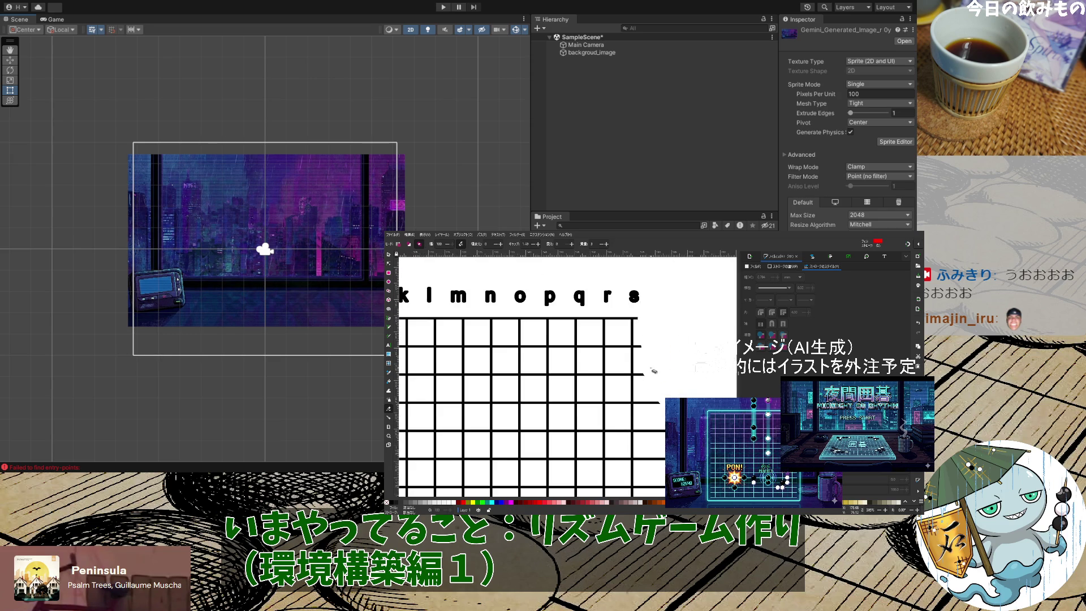
scroll(653, 371, "up", 1)
key("ctrl+z")
scroll(654, 370, "right", 2)
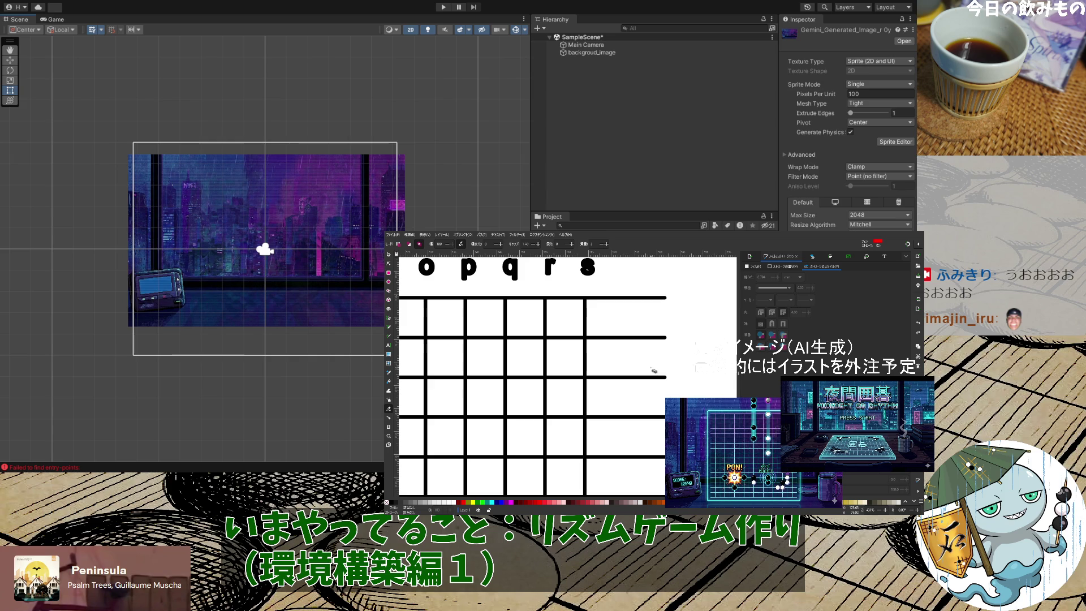
scroll(654, 371, "down", 6)
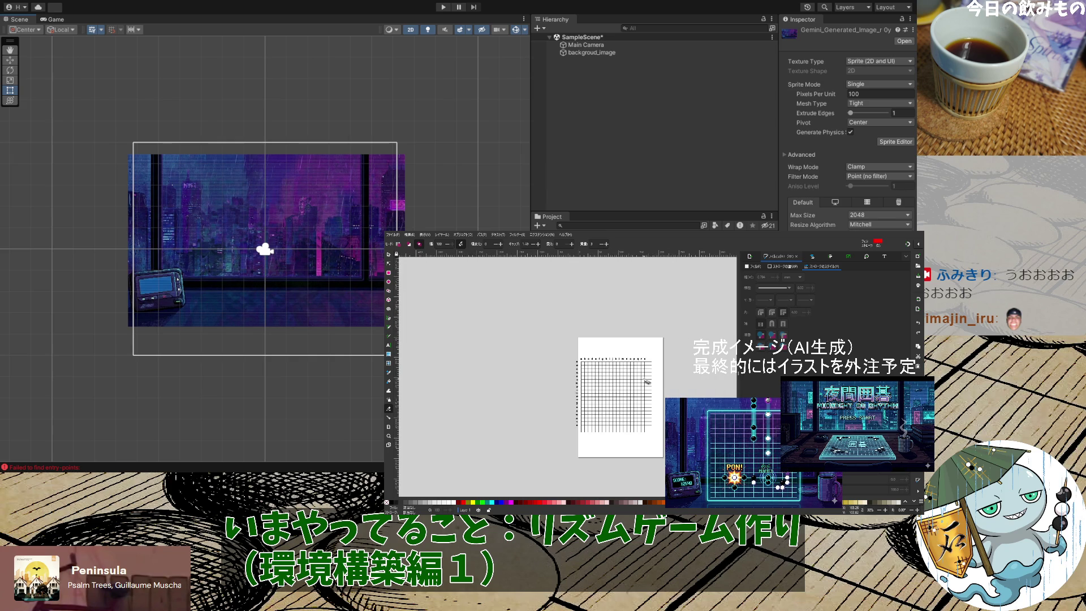
scroll(648, 381, "up", 1)
Scale the top grid line's right end left to about 90% so it stops at the last vertical line
left_click(388, 255)
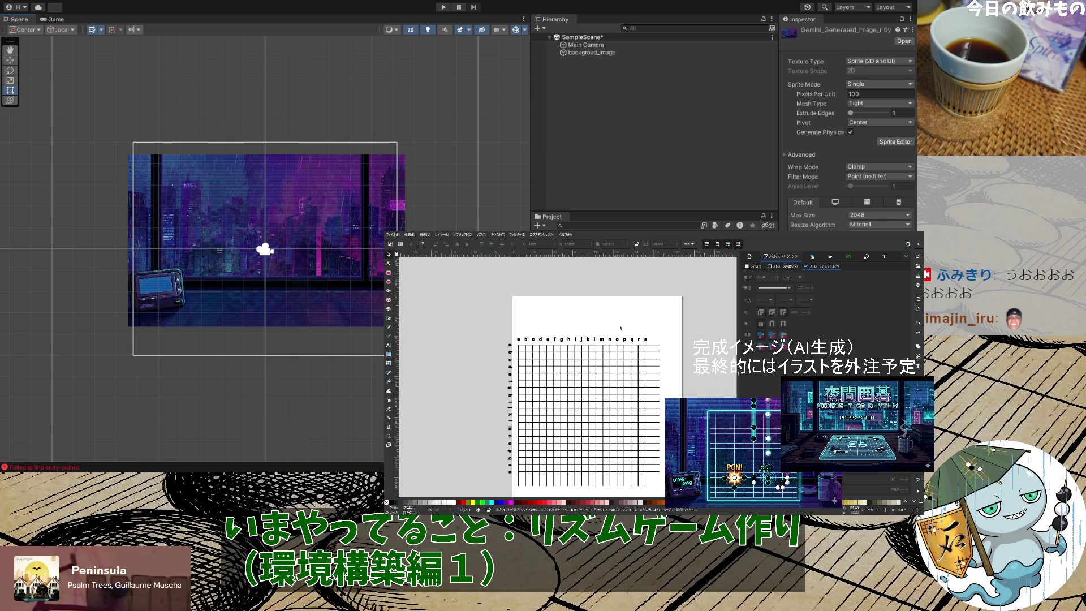
left_click(655, 345)
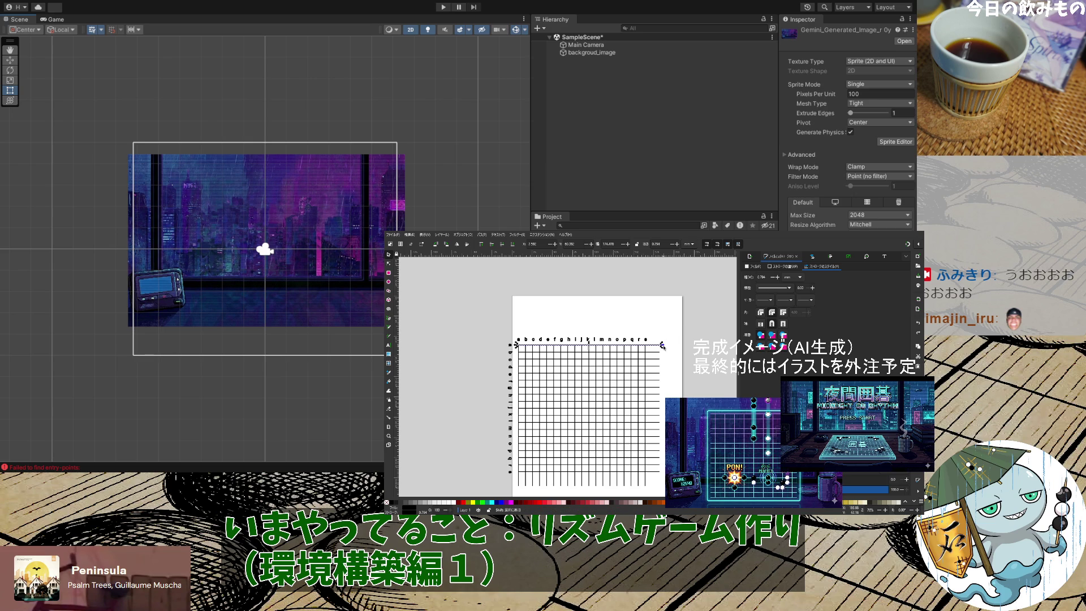
left_click_drag(662, 346, 649, 348)
scroll(649, 348, "up", 3)
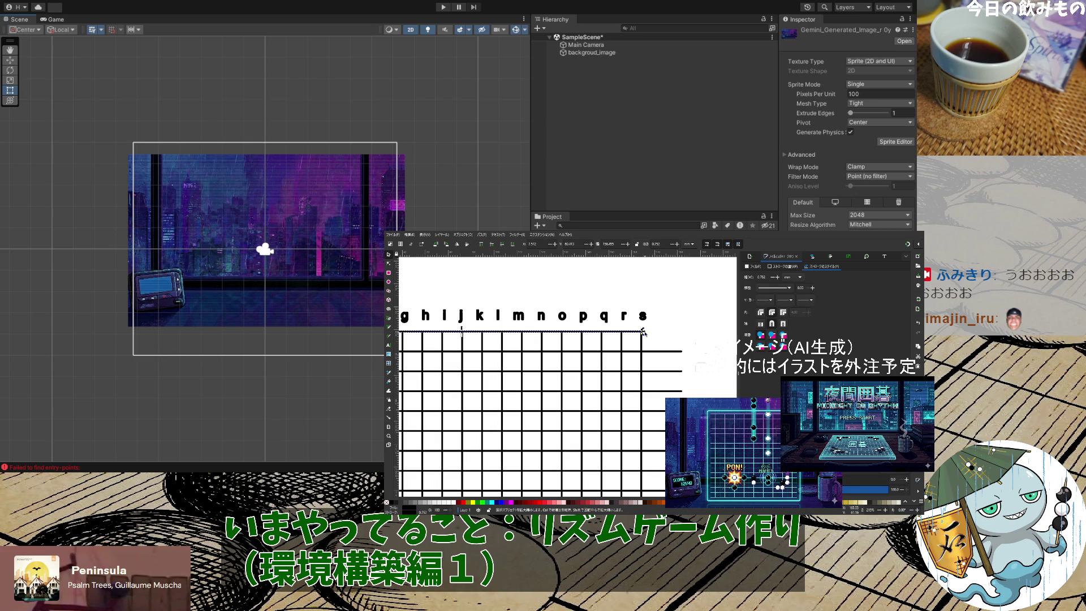
left_click(666, 335)
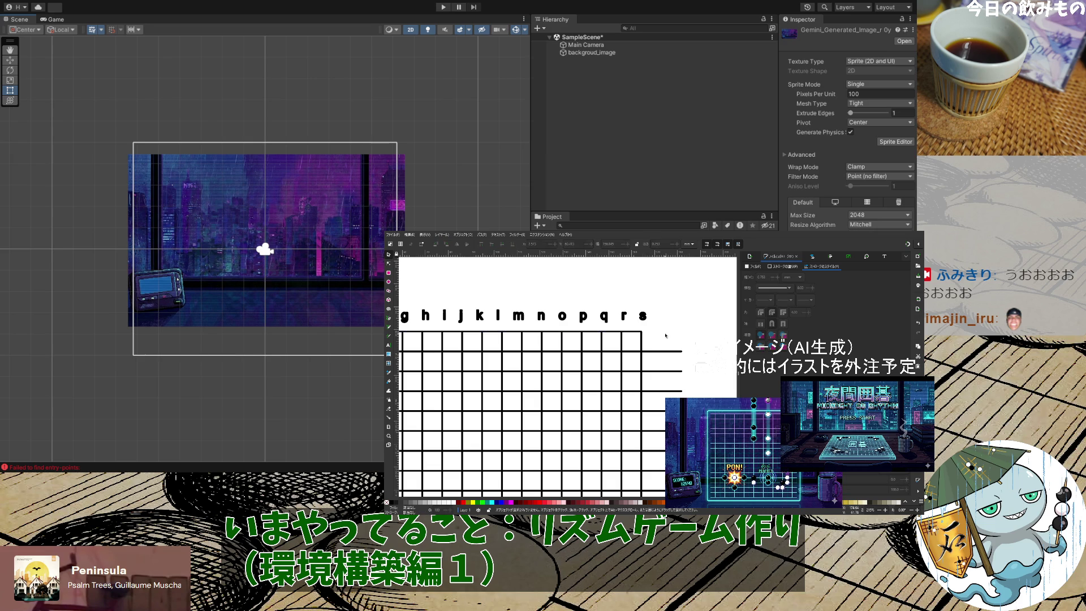
left_click(631, 332)
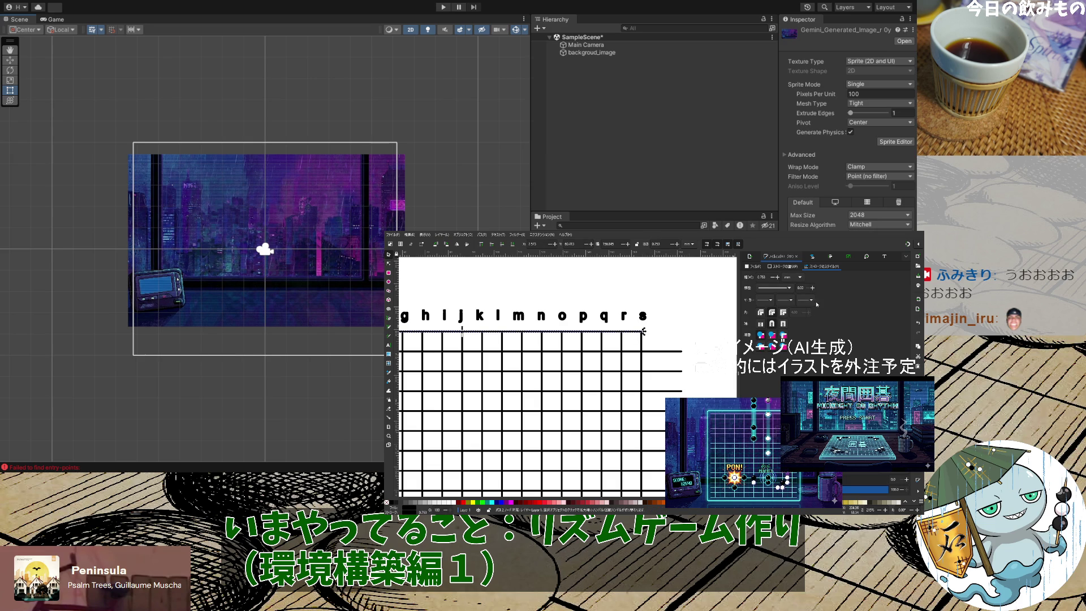
left_click(671, 352)
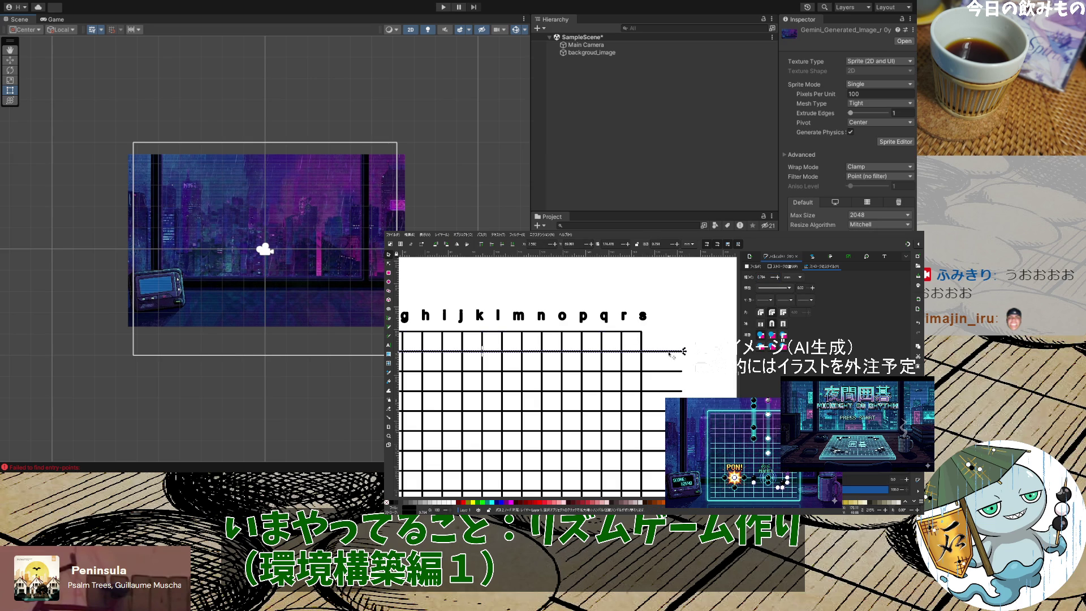
scroll(672, 355, "down", 3)
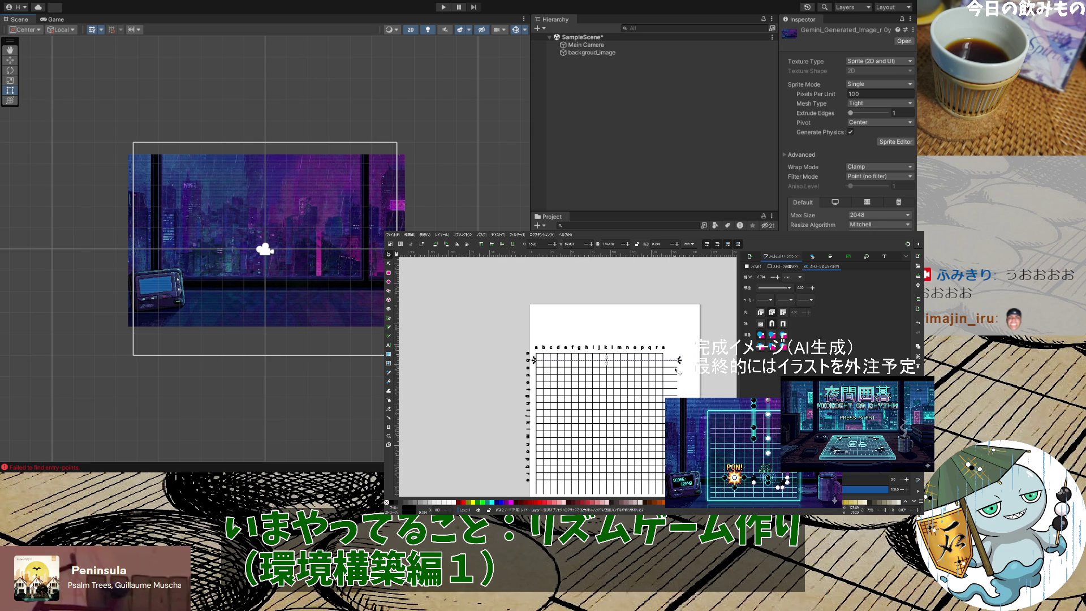
Isolate the top grid line, entering 0.753 and undoing a trial shortening of its right end
left_click(676, 367)
key("Escape")
scroll(566, 377, "down", 2)
mouse_move(695, 306)
left_mouse_down()
mouse_move(567, 464)
mouse_move(529, 464)
left_mouse_up()
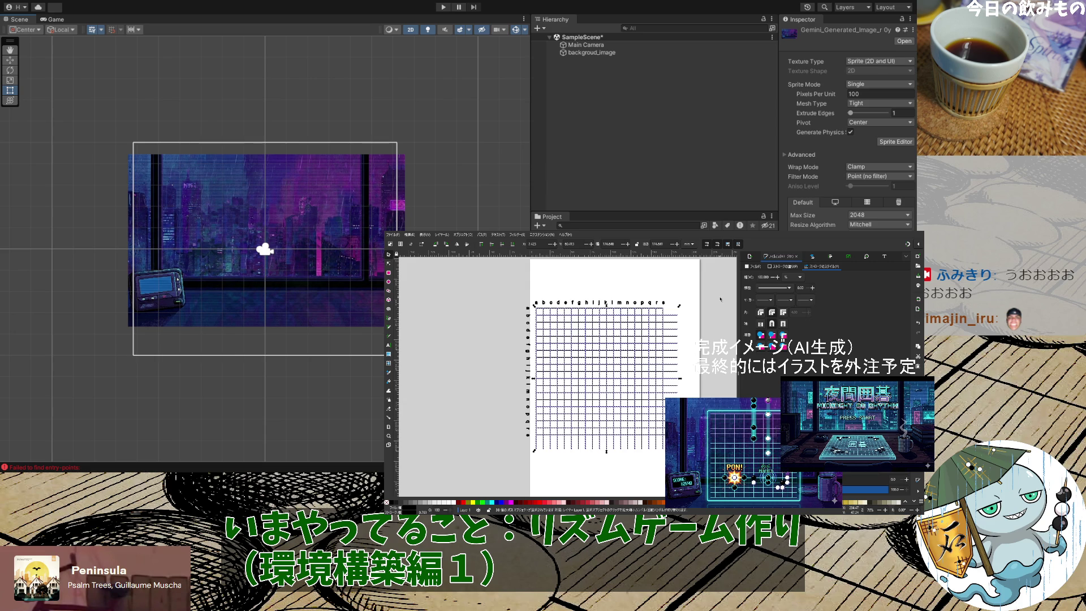
left_click(679, 316)
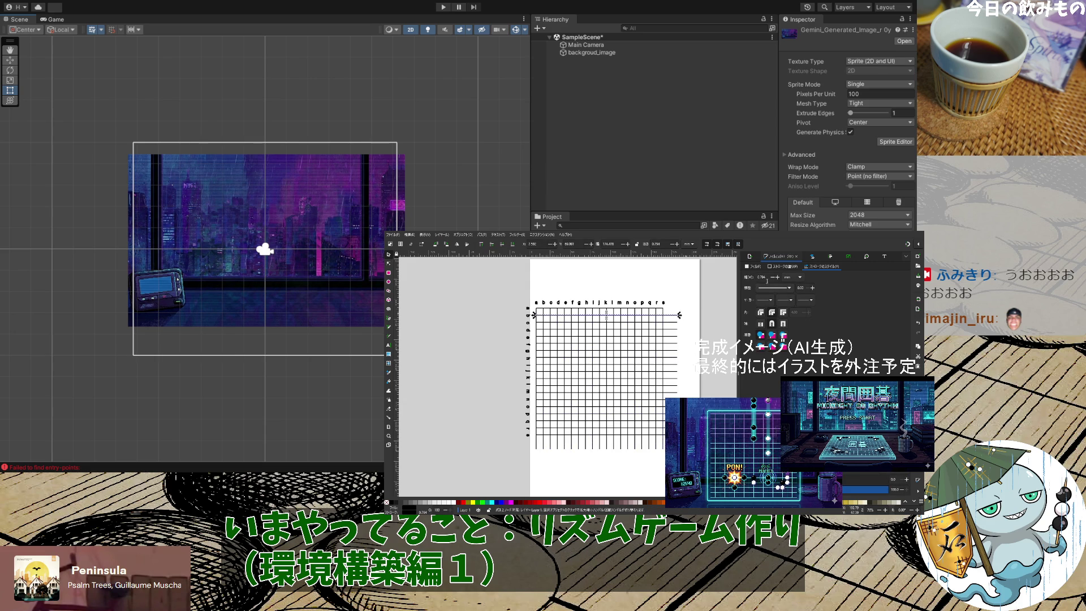
left_click(680, 327)
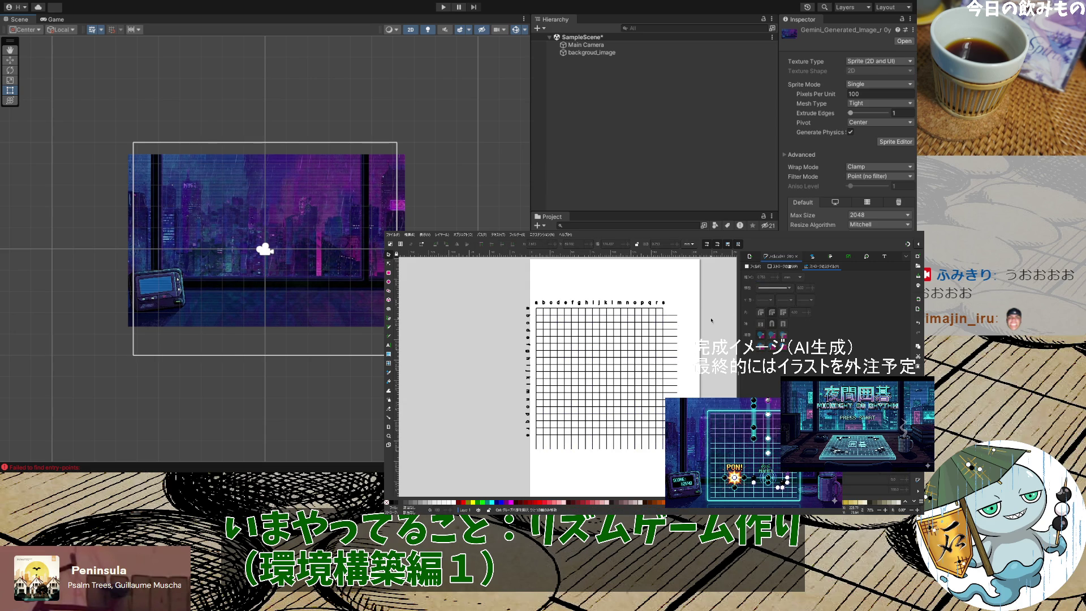
left_click(670, 317)
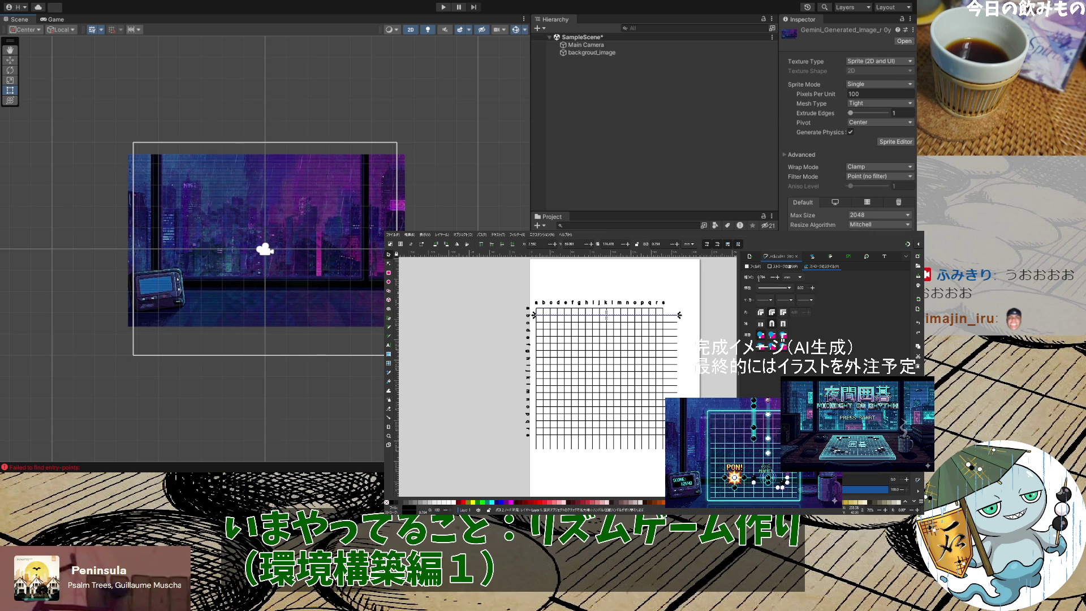
type("0.753")
left_click(719, 395)
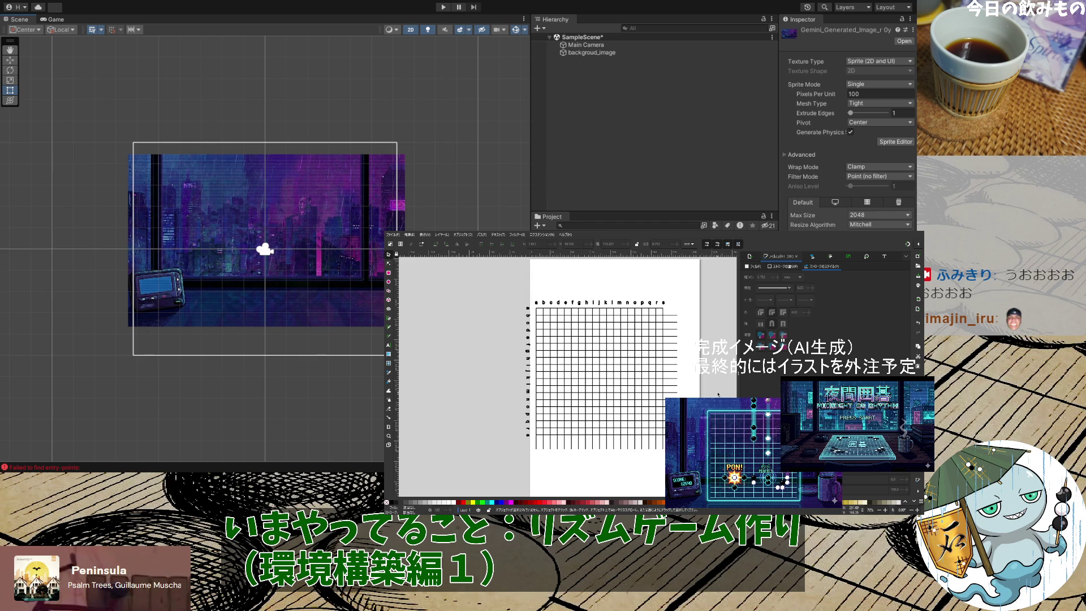
left_click(673, 315)
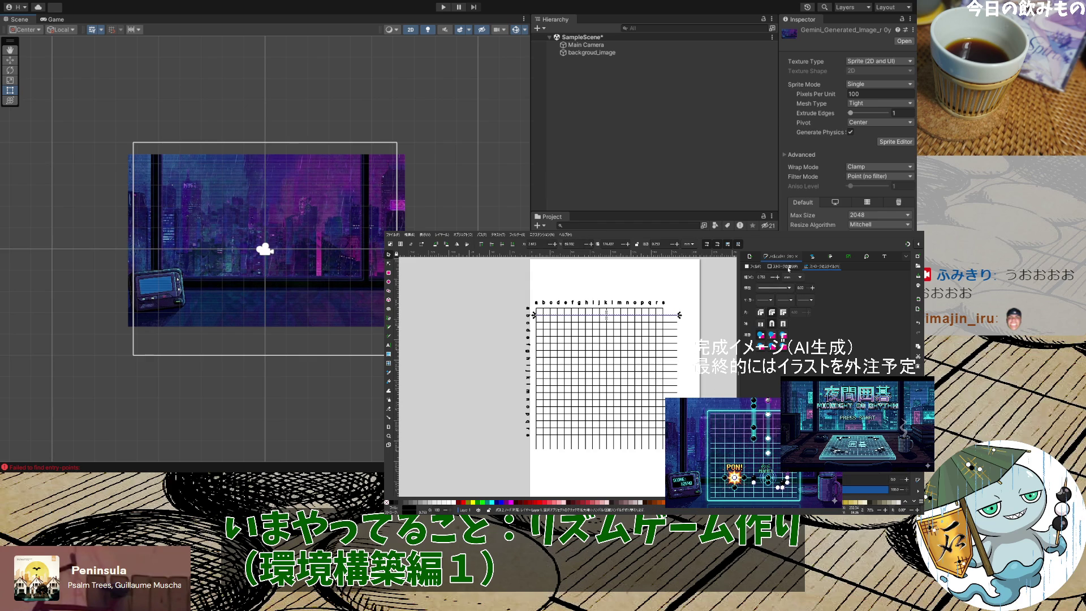
left_click_drag(661, 311, 662, 311)
key("ctrl+z")
Reduce the top grid line's stroke width from 0.753 to 0.453 in Fill and Stroke
left_click(794, 268)
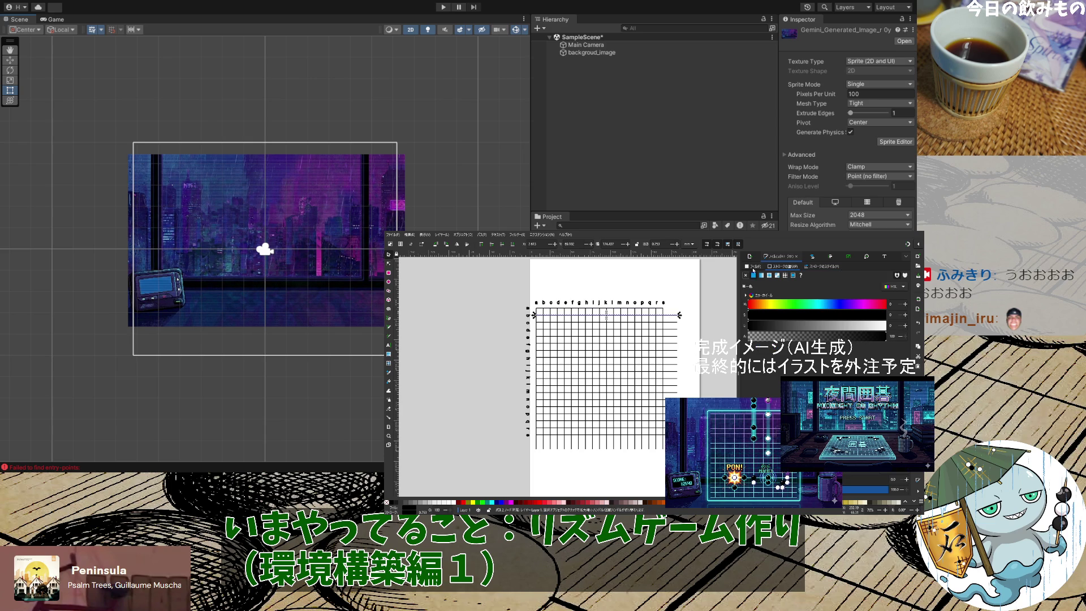
left_click(822, 268)
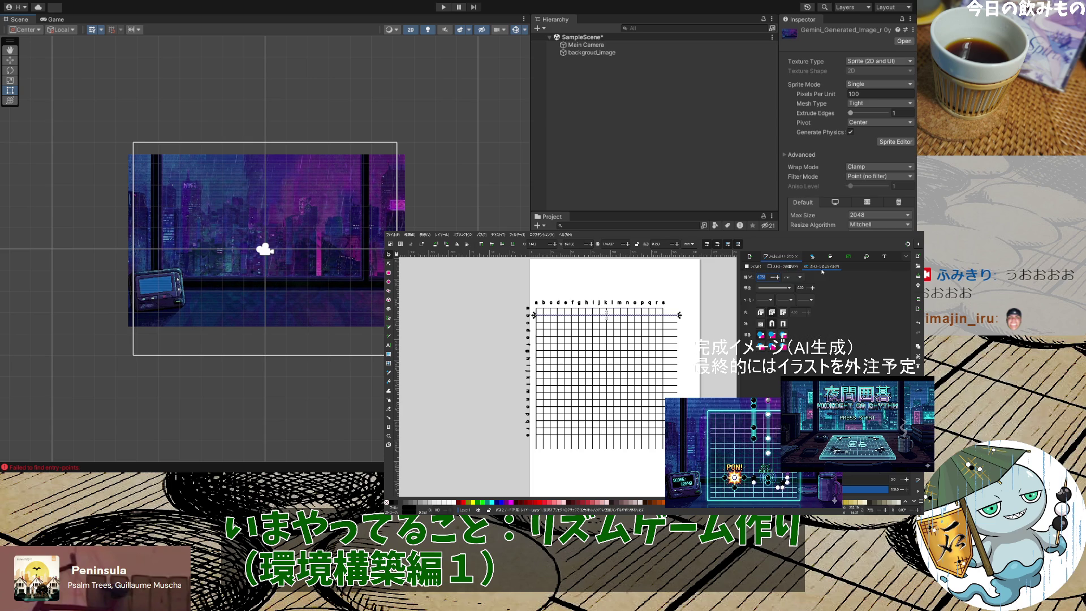
left_click(772, 277)
left_click(772, 277)
left_click(773, 277)
left_click(772, 277)
left_click(717, 319)
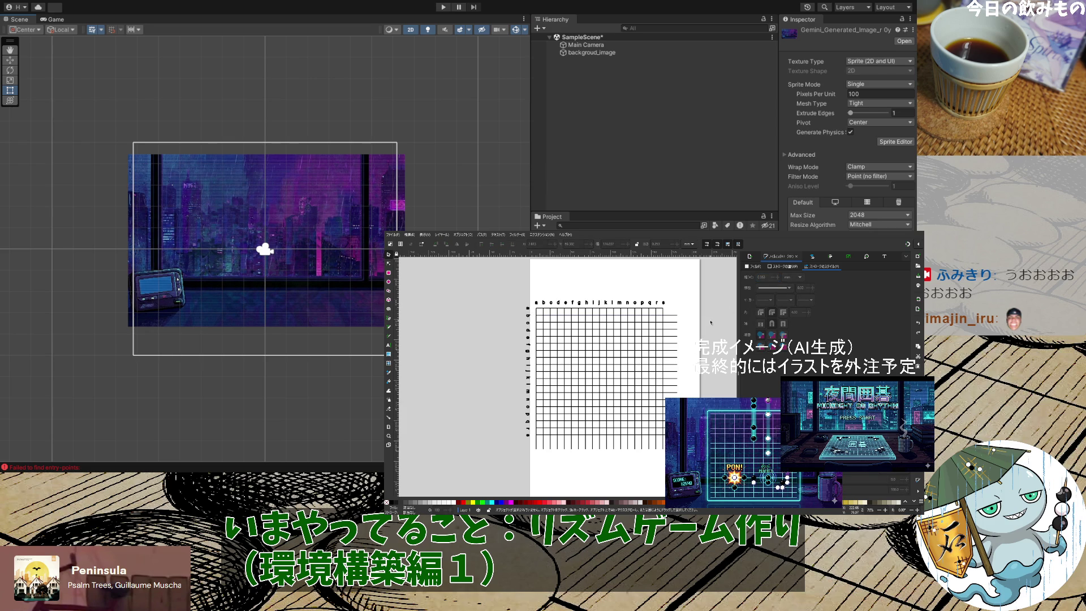
left_click(668, 310)
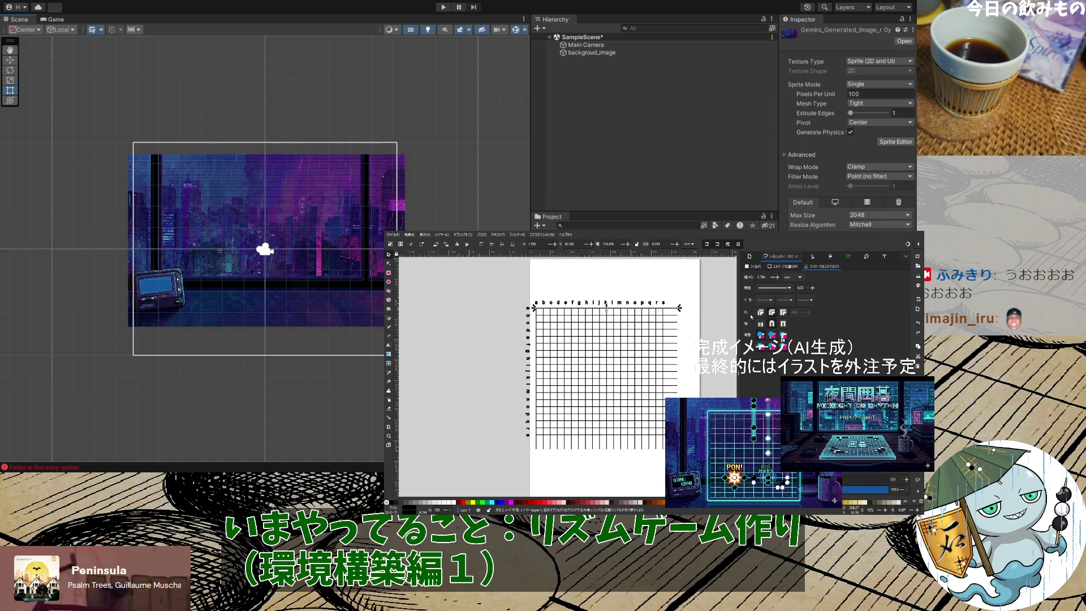
Shorten the top grid line by dragging its right end left
left_click(748, 258)
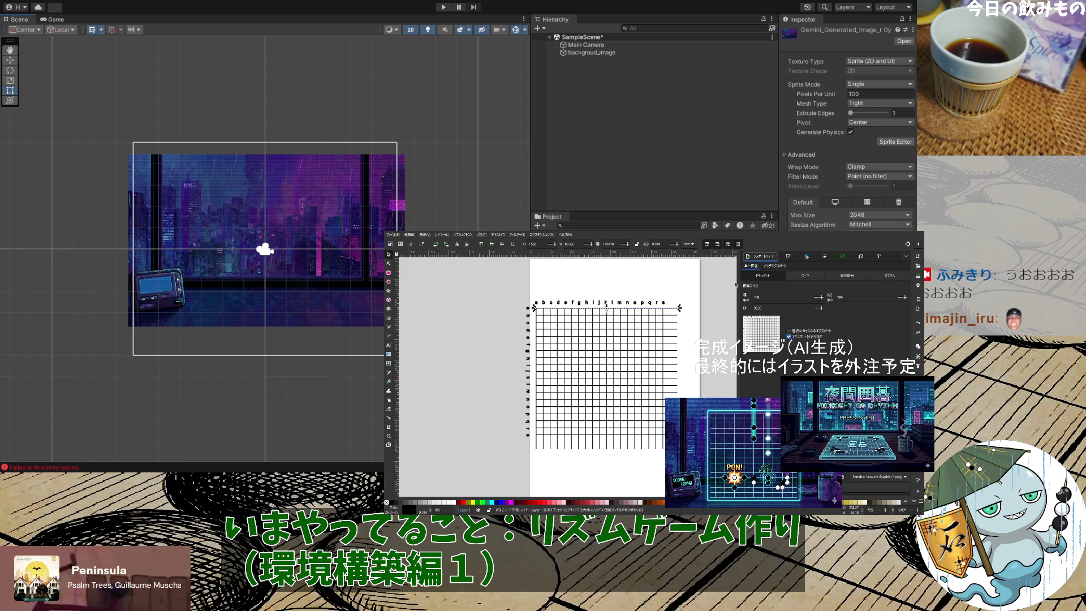
left_click_drag(679, 309, 668, 308)
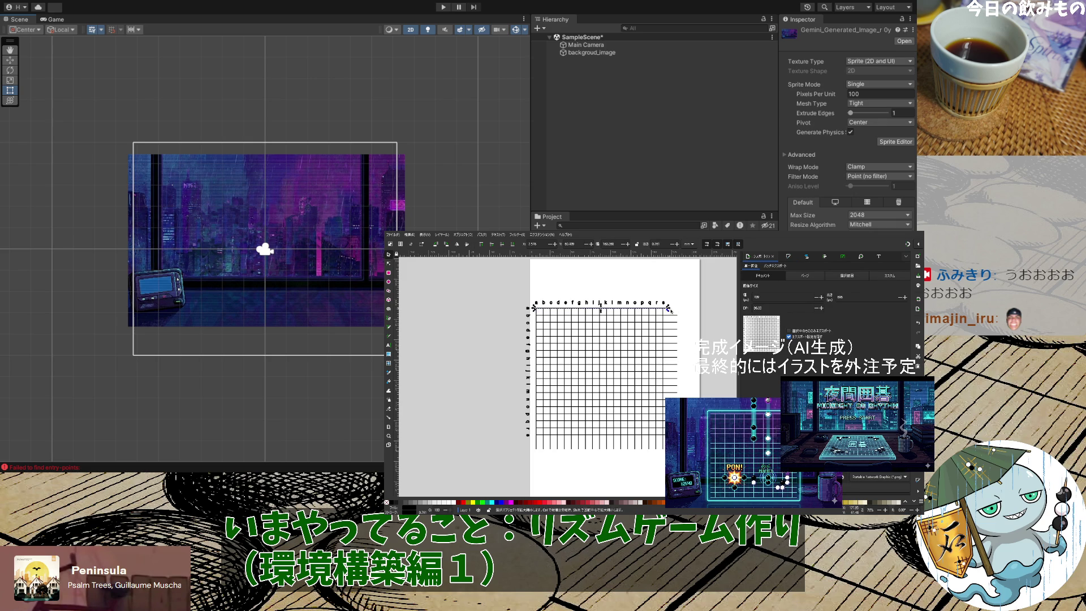
left_click(705, 311)
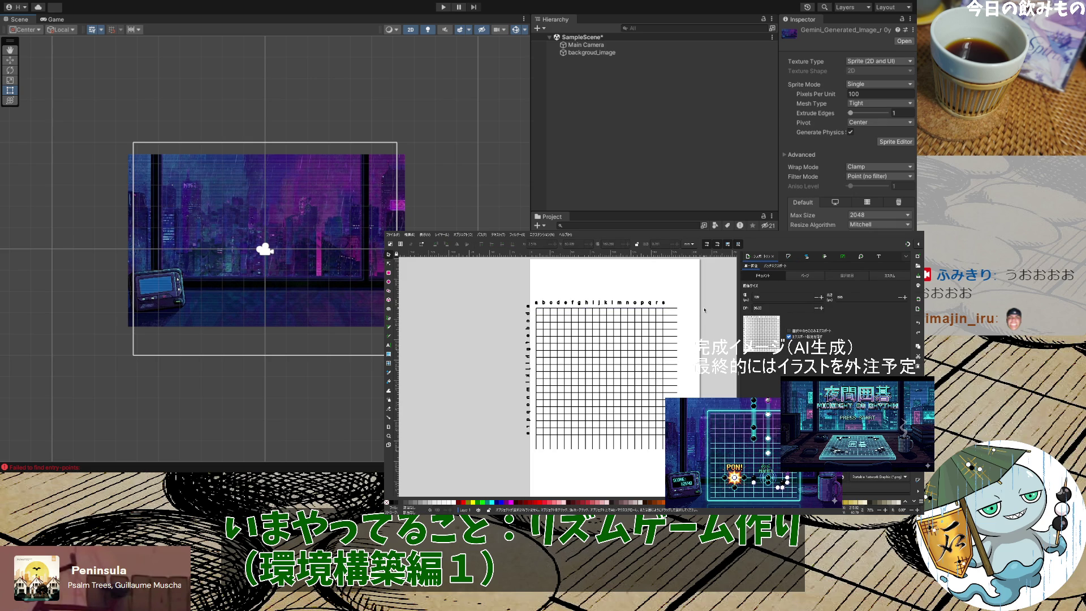
key("ctrl+shift+y")
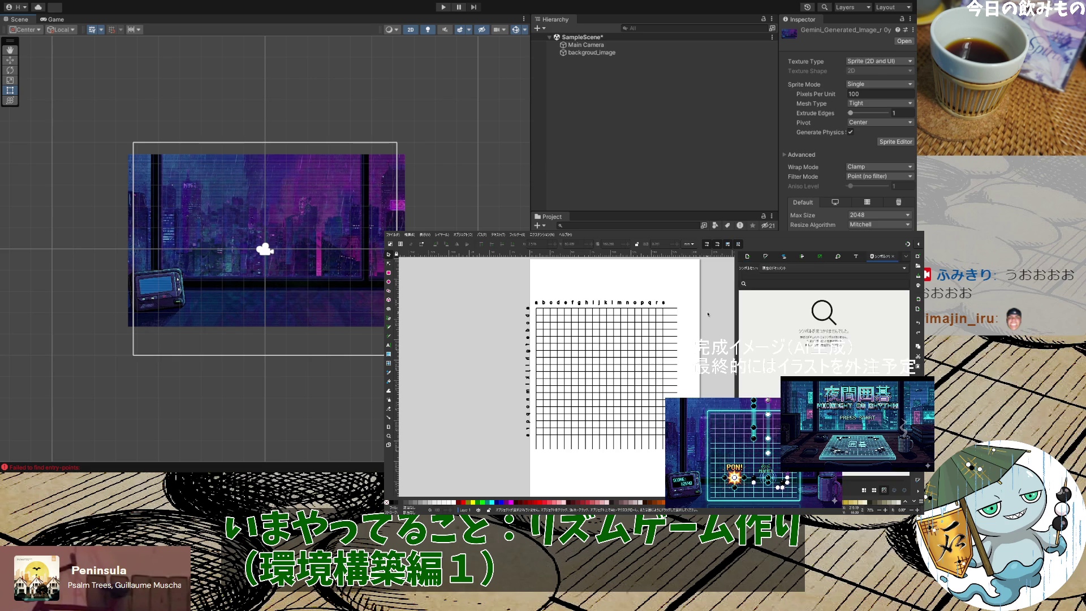
Close the Symbols panel, zoom into the top-right corner and resize the top bar's right end
left_click(893, 258)
left_click(678, 309)
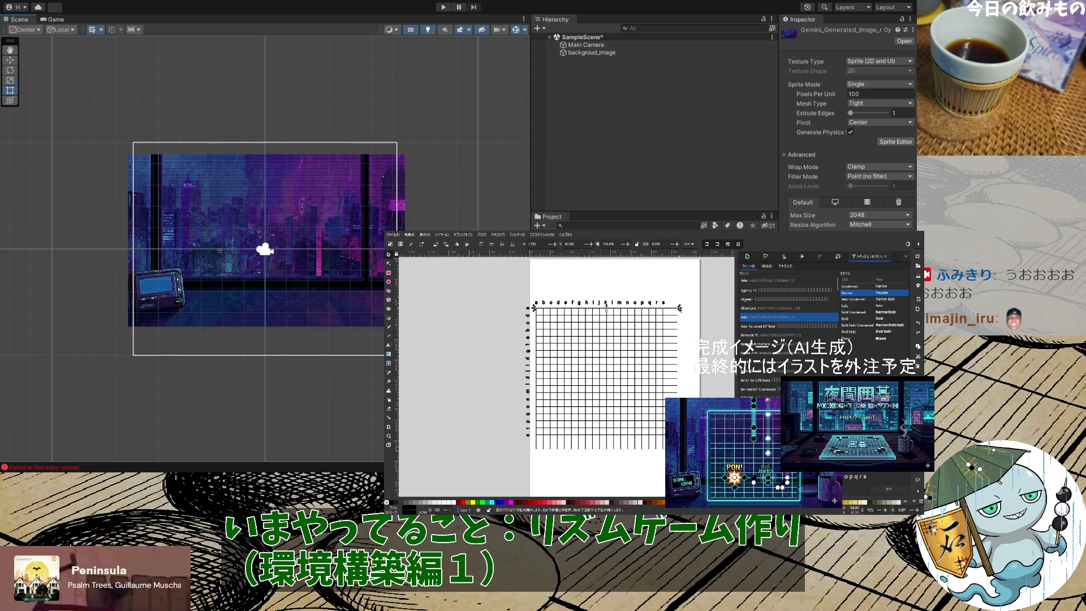
scroll(663, 336, "up", 5)
scroll(663, 336, "up", 4)
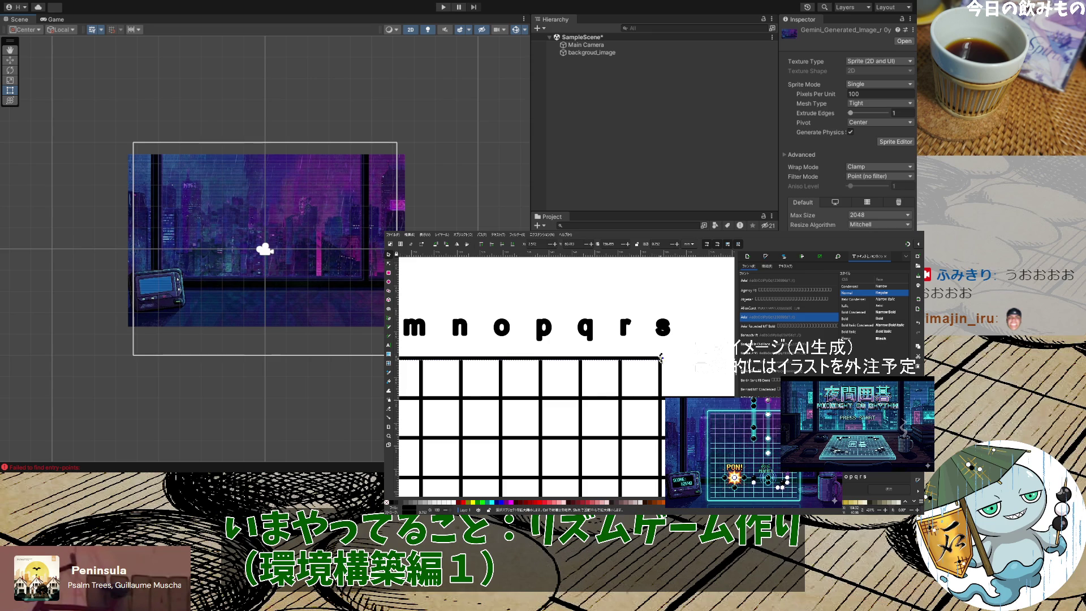
scroll(661, 358, "up", 7)
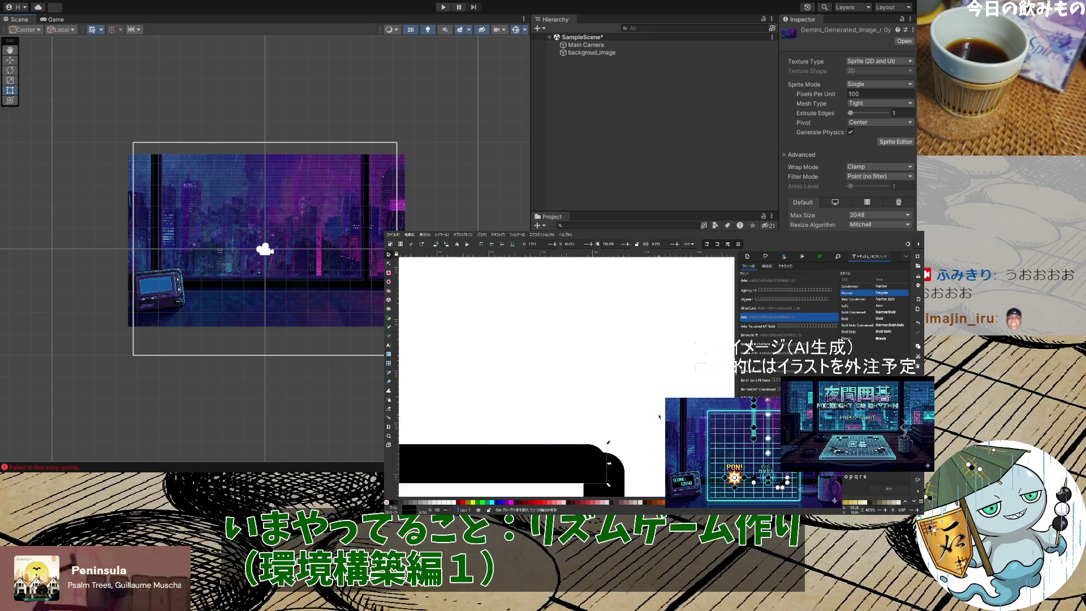
scroll(660, 417, "up", 1)
left_click_drag(591, 441, 613, 444)
left_click(629, 437)
left_click(607, 439)
left_click_drag(609, 440, 606, 440)
left_click(641, 428)
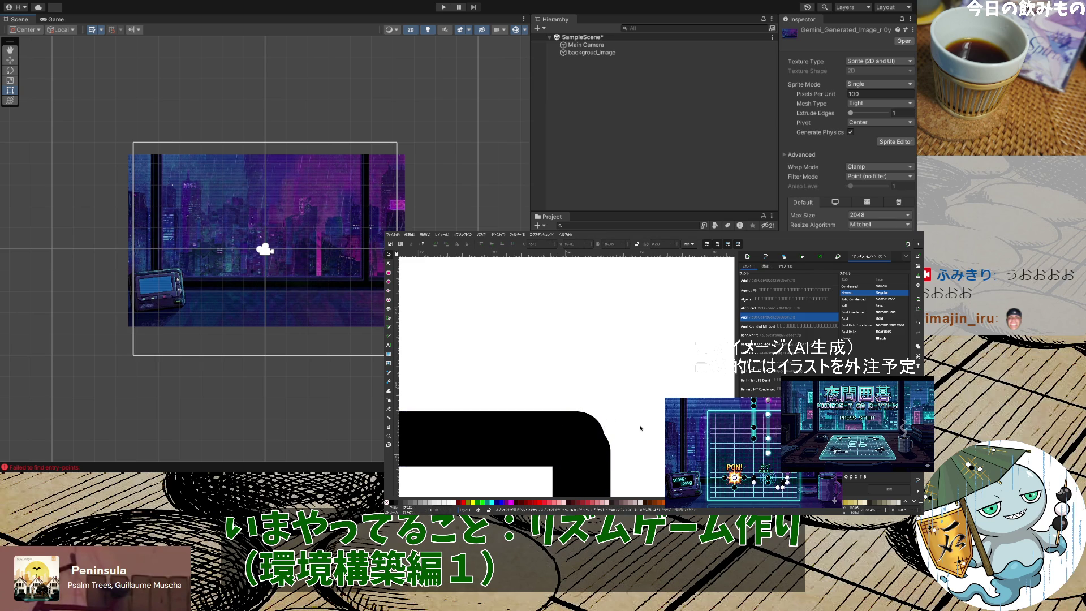
Fine-tune the top bar's right end until it meets the grid's right edge
left_click(598, 430)
left_click(601, 429)
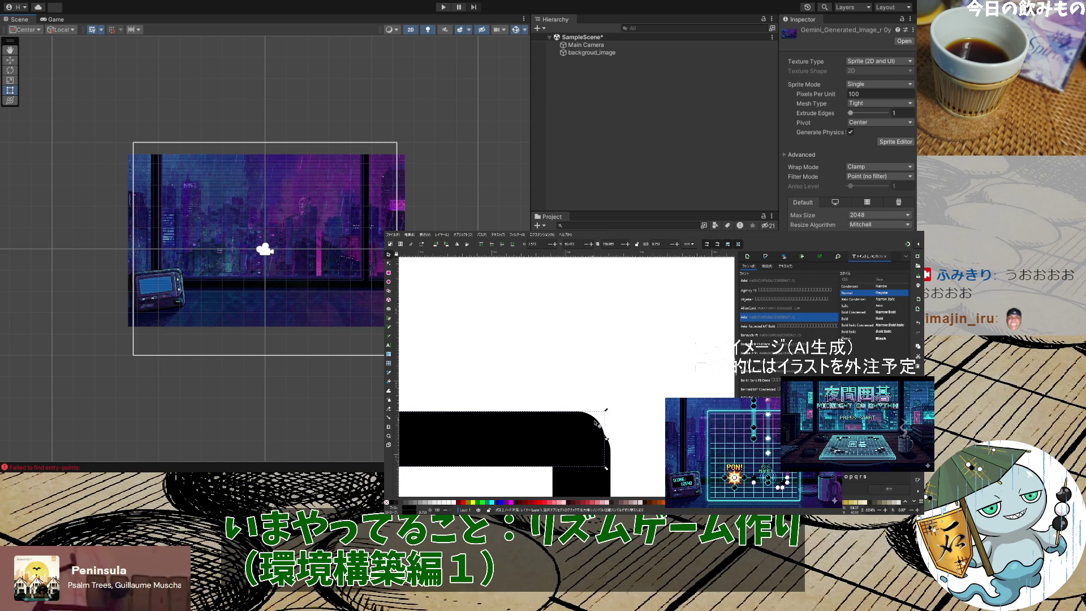
left_click_drag(611, 441, 614, 441)
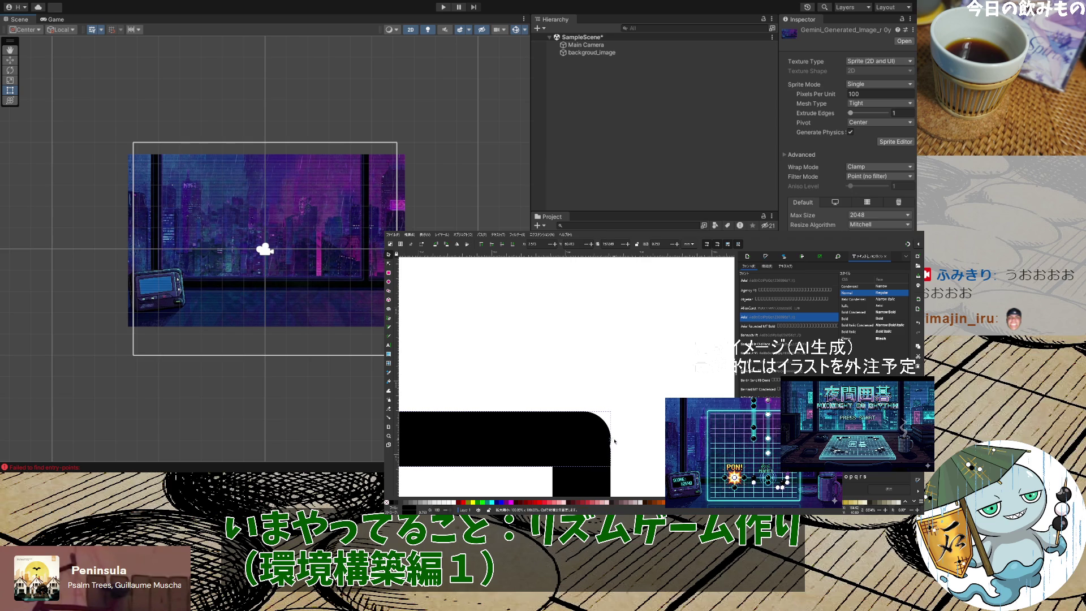
left_click(615, 440)
left_click(598, 432)
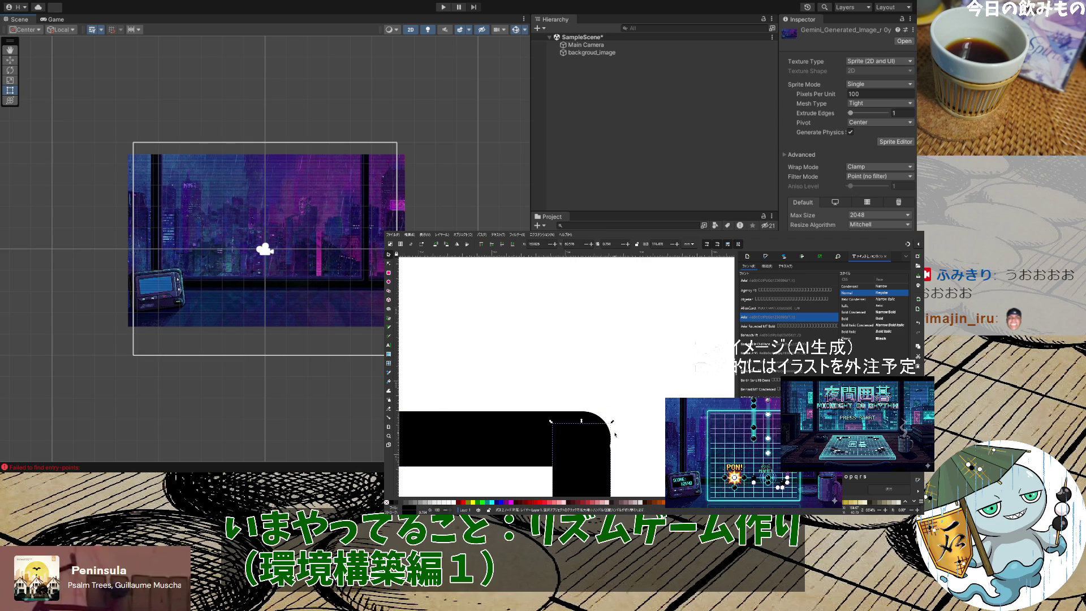
left_click(597, 419)
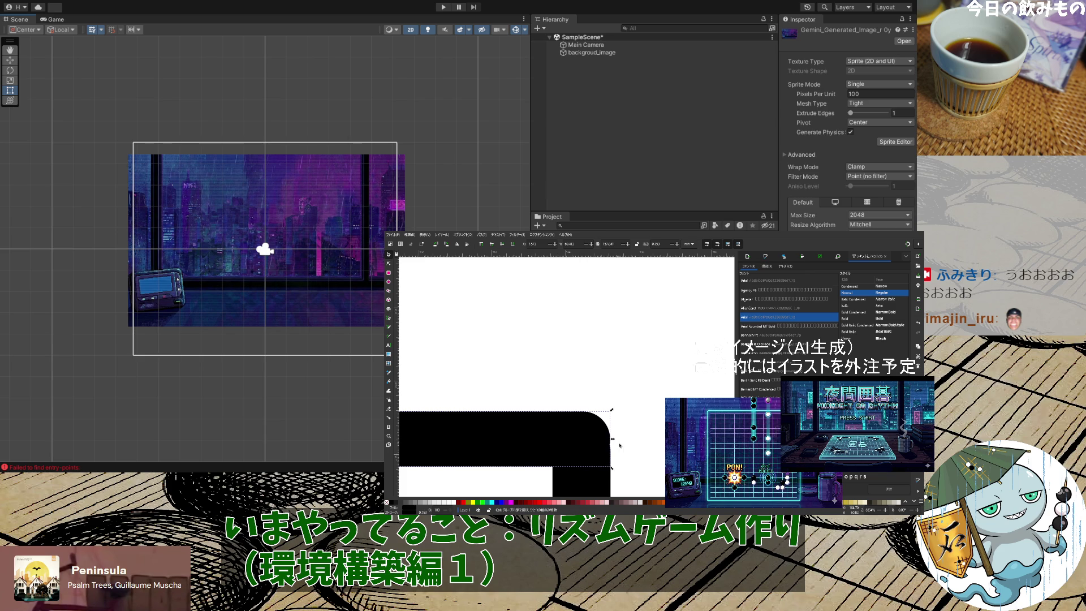
scroll(622, 447, "up", 3)
mouse_move(583, 423)
left_mouse_down()
mouse_move(501, 427)
mouse_move(584, 421)
left_mouse_up()
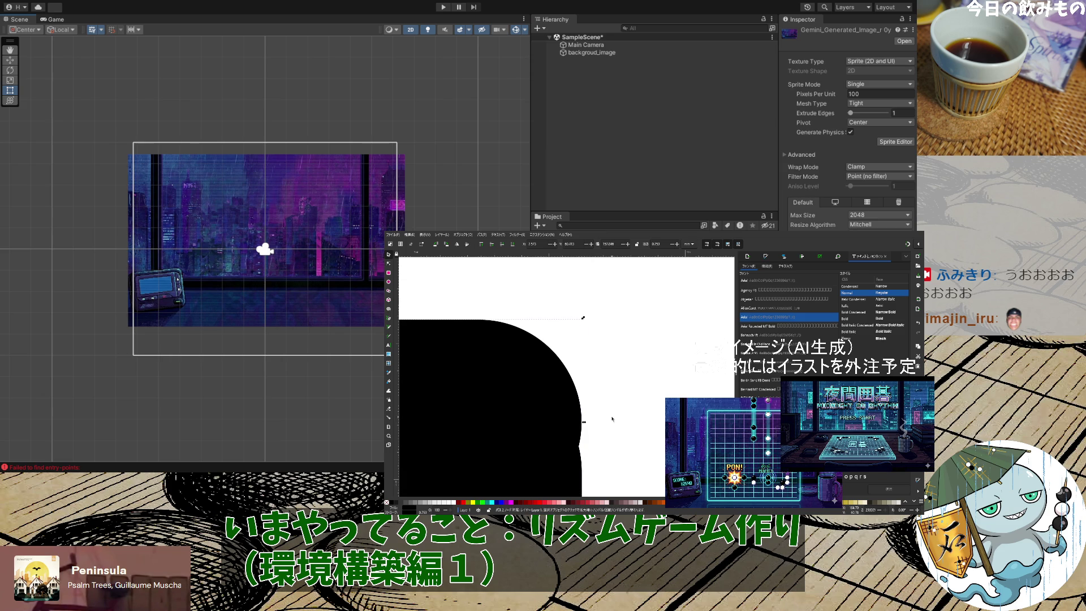
scroll(600, 423, "down", 5, "ctrl")
scroll(634, 429, "up", 5, "ctrl")
scroll(631, 424, "down", 5, "ctrl")
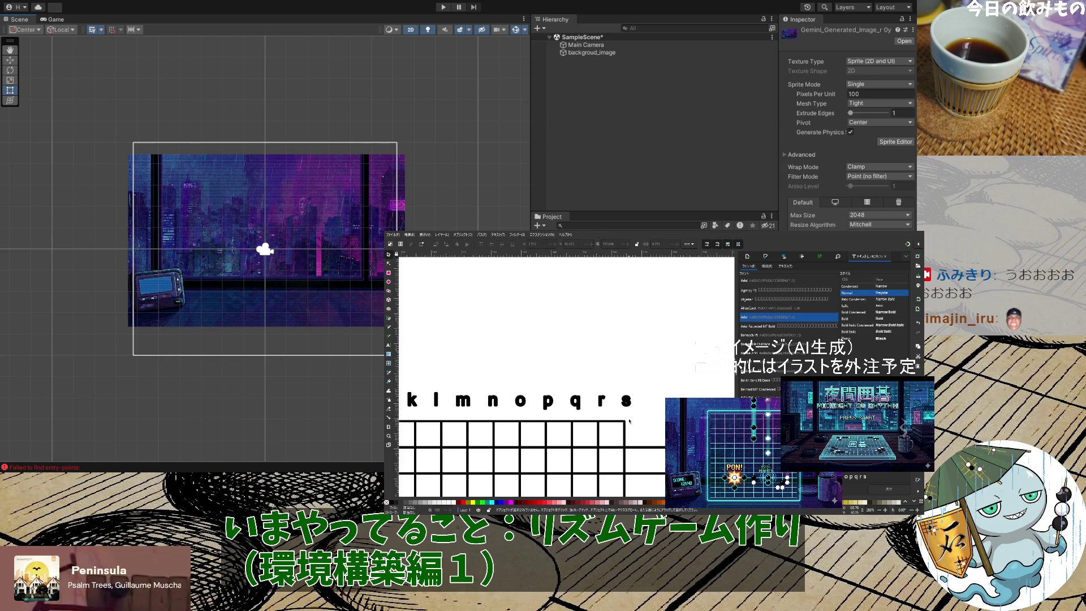
Select the top grid line and check its stroke width in Fill and Stroke
scroll(629, 421, "down", 5)
left_click(627, 308)
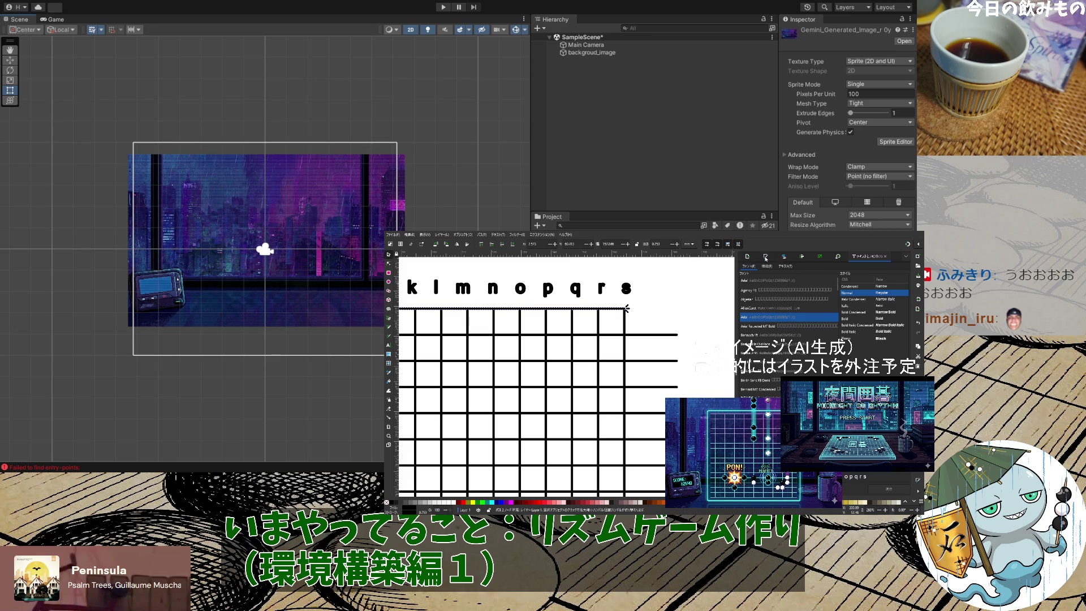
left_click(767, 258)
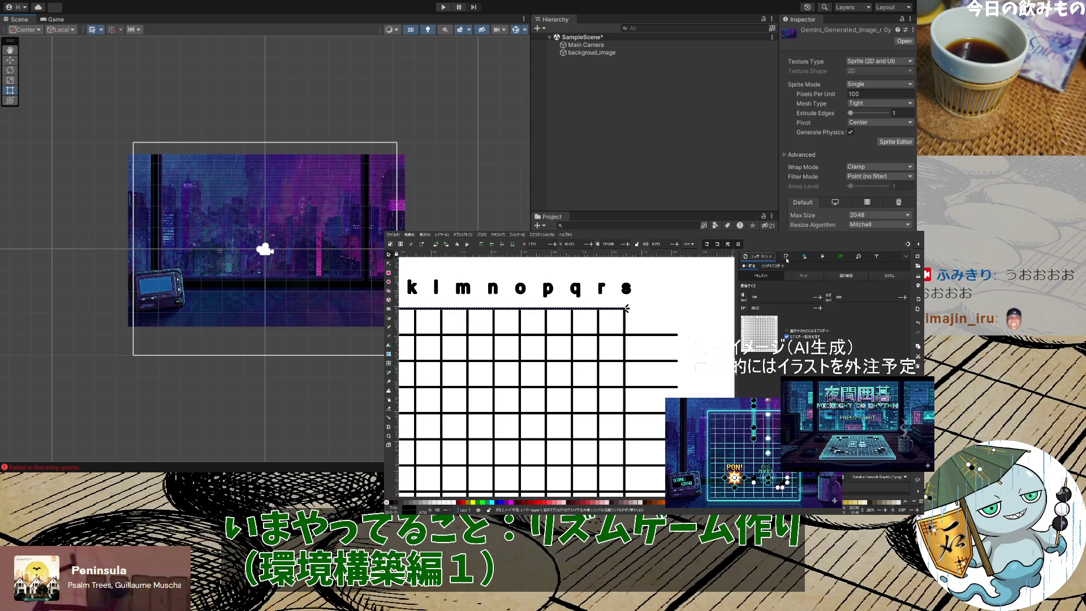
left_click(822, 257)
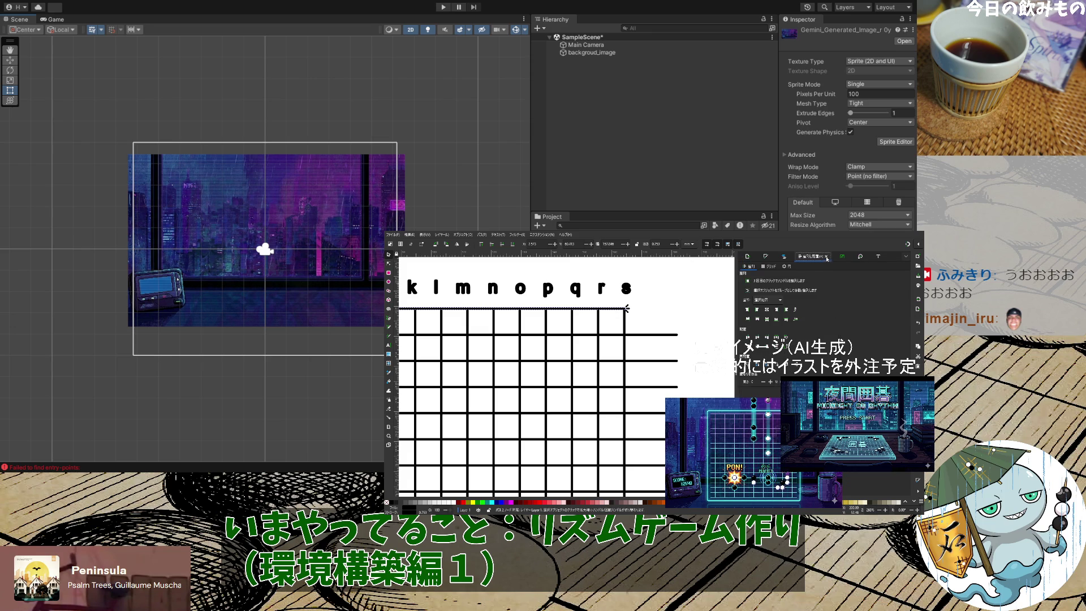
left_click(784, 257)
left_click(770, 258)
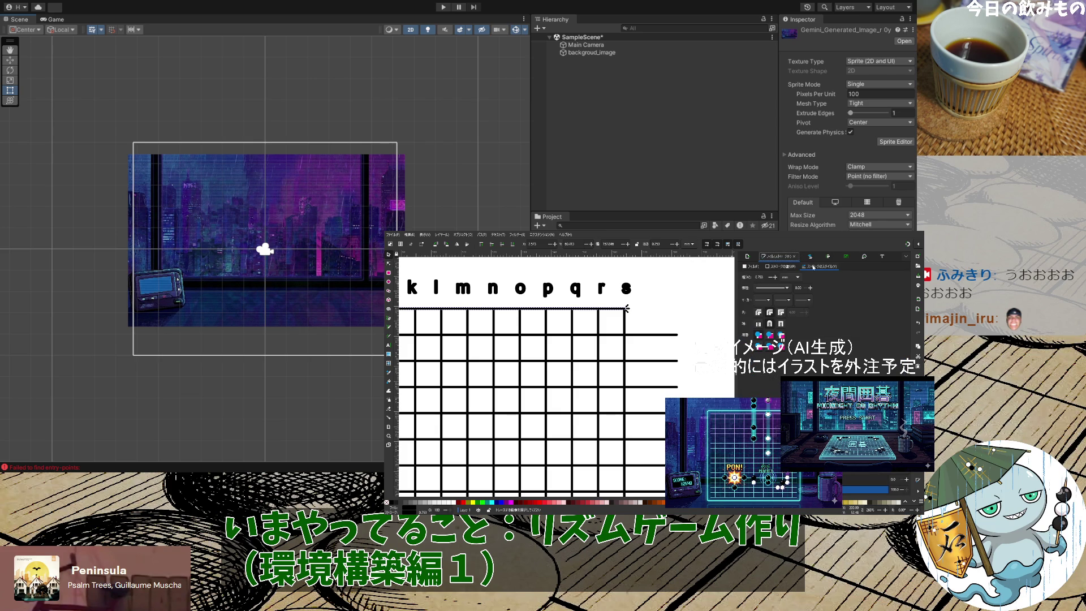
left_click(782, 267)
left_click(826, 267)
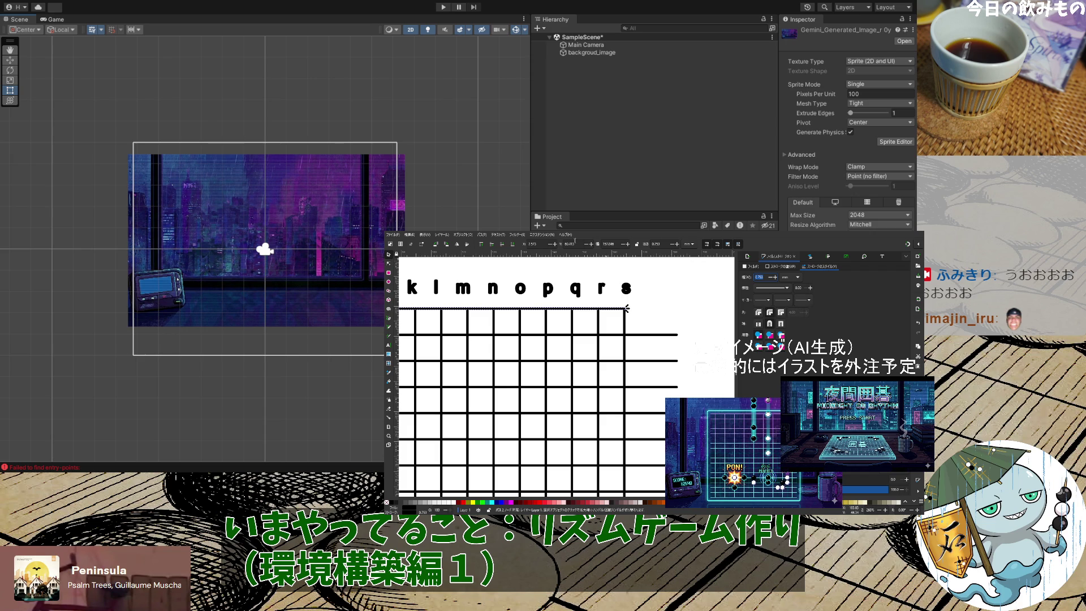
Set the second and third horizontal grid lines to a width of 157.040
left_click(637, 335)
left_click(615, 309)
left_click(658, 336)
left_click(661, 361, "shift")
type("157.040")
key("Return")
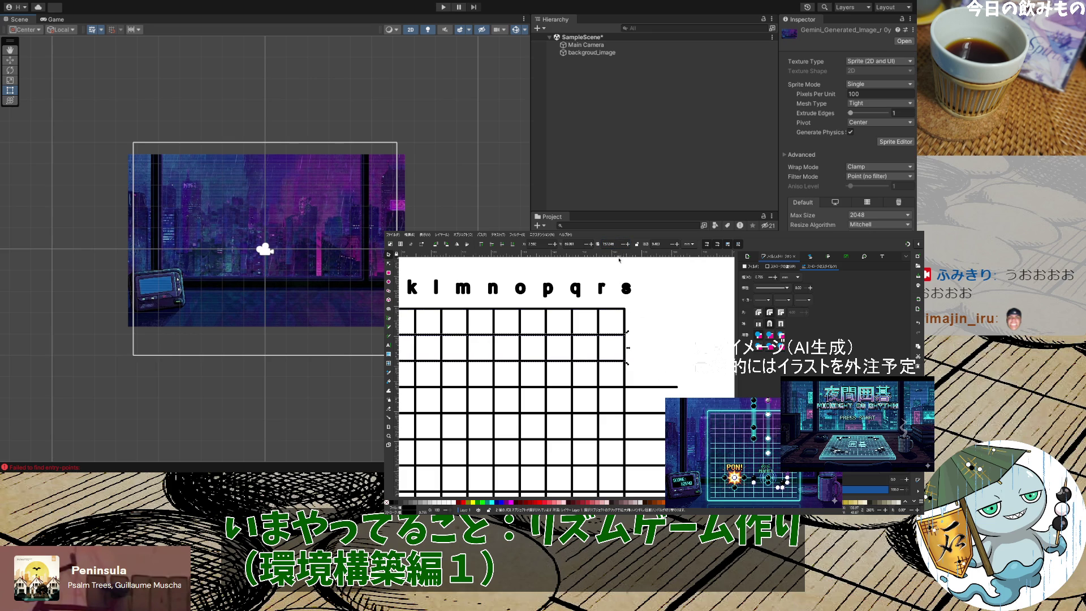
scroll(657, 346, "down", 6, "ctrl")
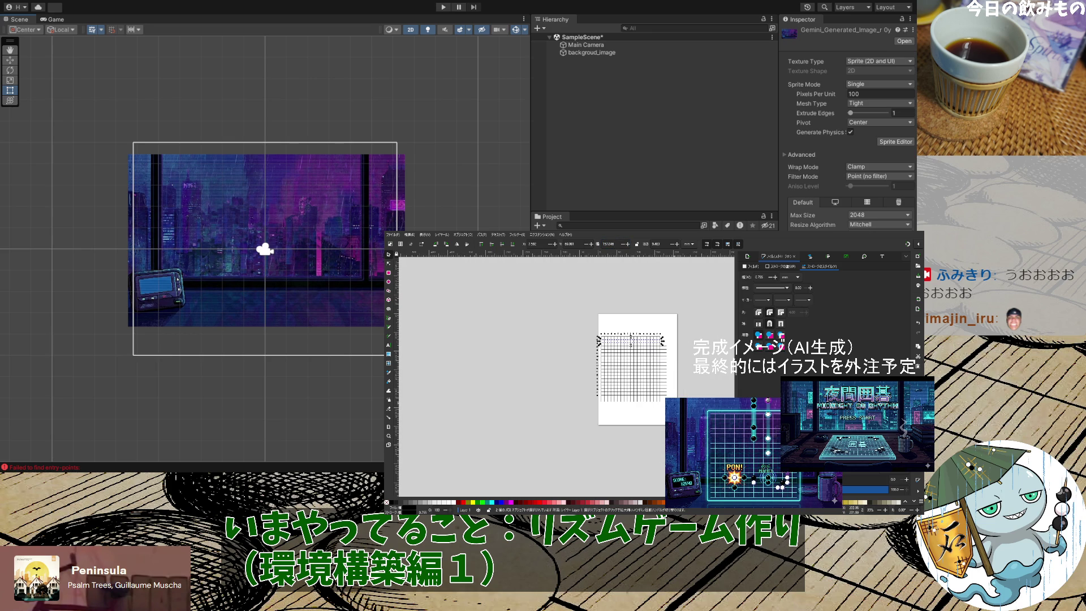
Select the grid lines and try a 157 width, then undo it
left_click_drag(682, 416, 582, 324)
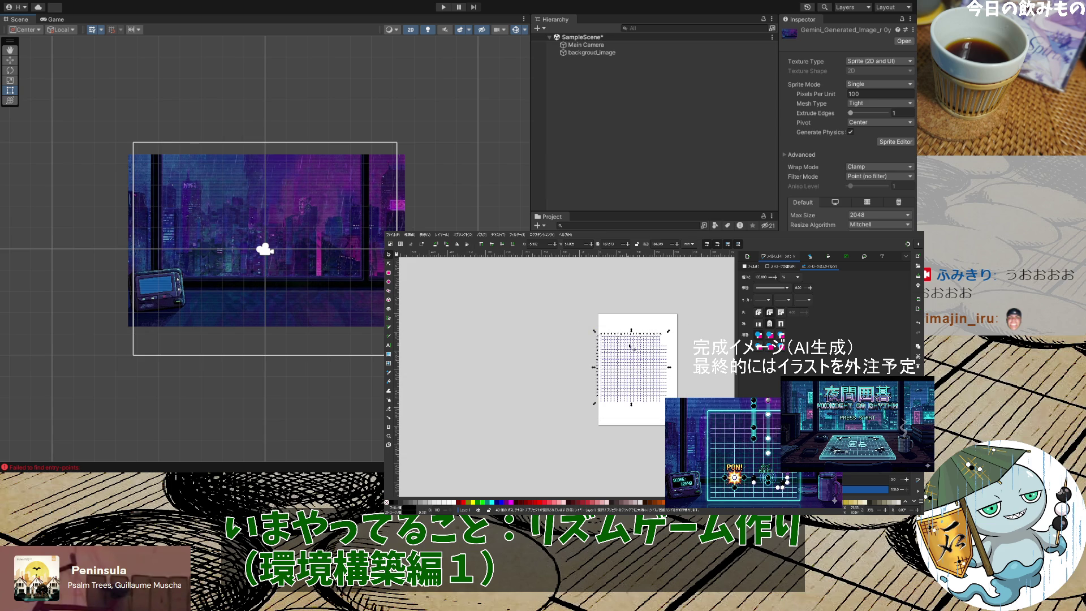
left_click_drag(599, 420, 683, 335)
left_click(609, 242)
type("157")
key("Return")
key("ctrl+z")
Reselect the grid and set its width to 157
left_click(694, 371)
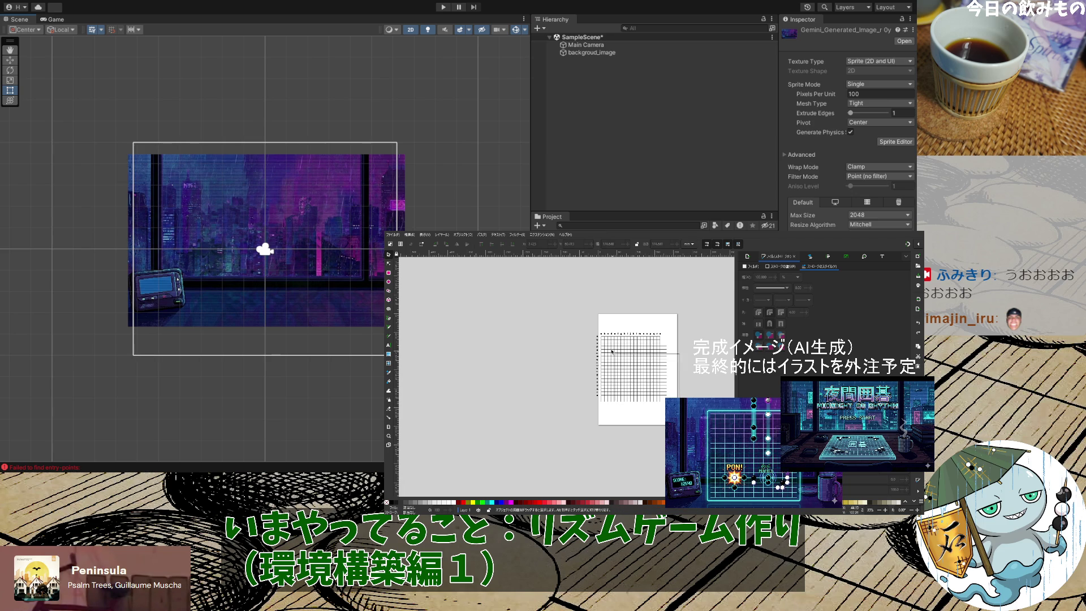
left_click(599, 336)
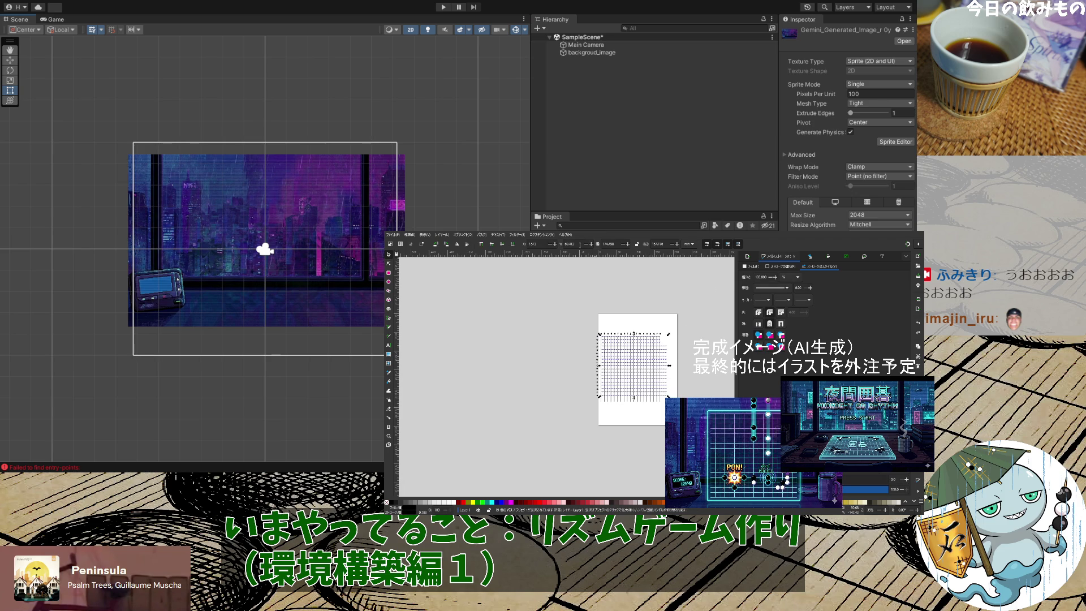
key("Return")
left_click(690, 370)
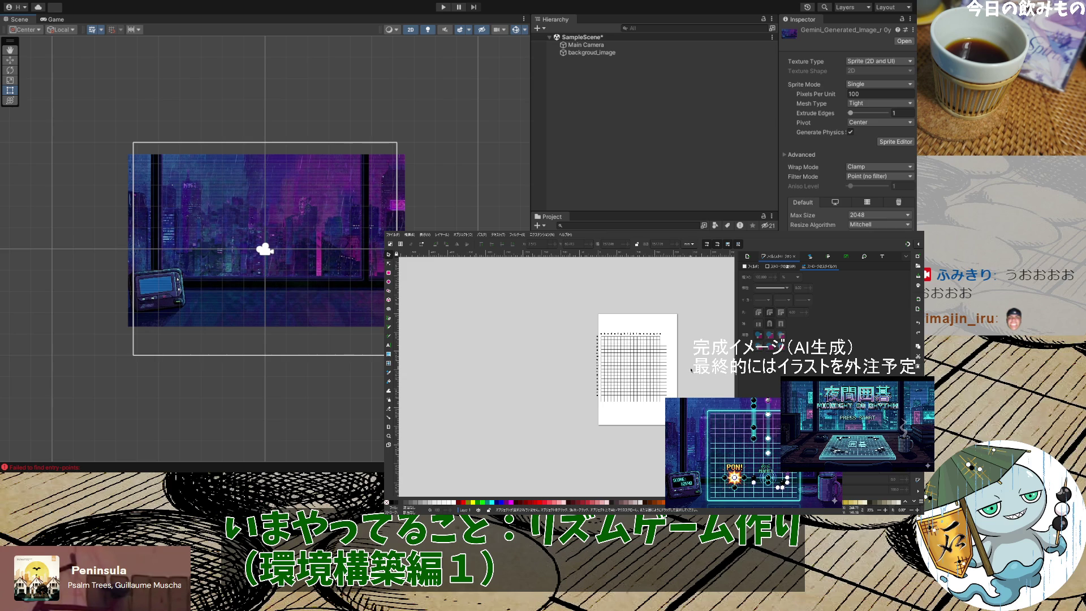
left_click(599, 346)
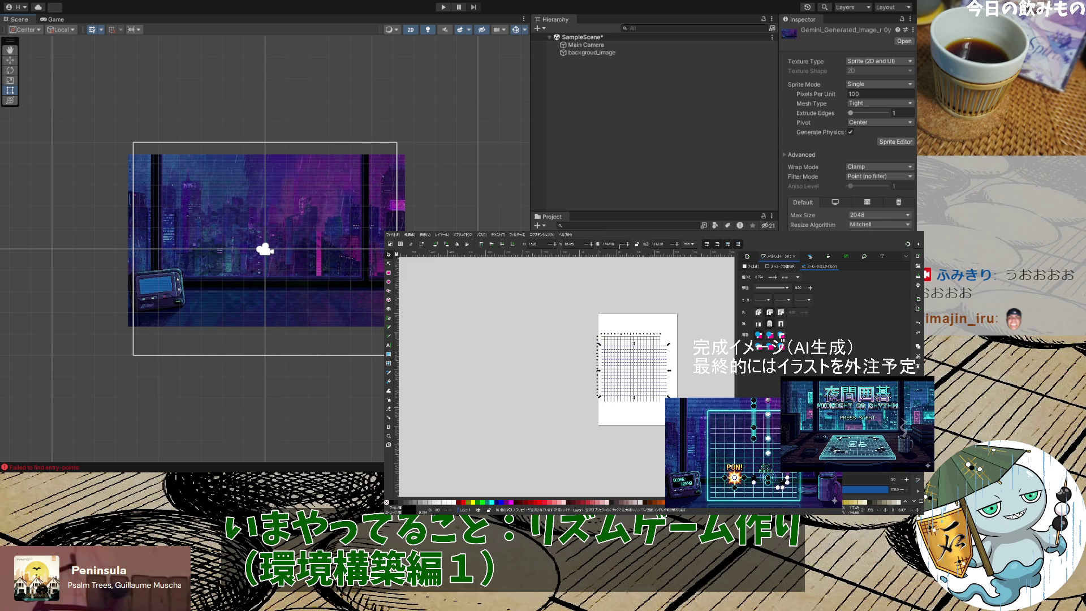
double_click(617, 245)
type("157")
key("Return")
Zoom around the grid and select individual lines to find the overlong one
key("Escape")
scroll(661, 393, "up", 3)
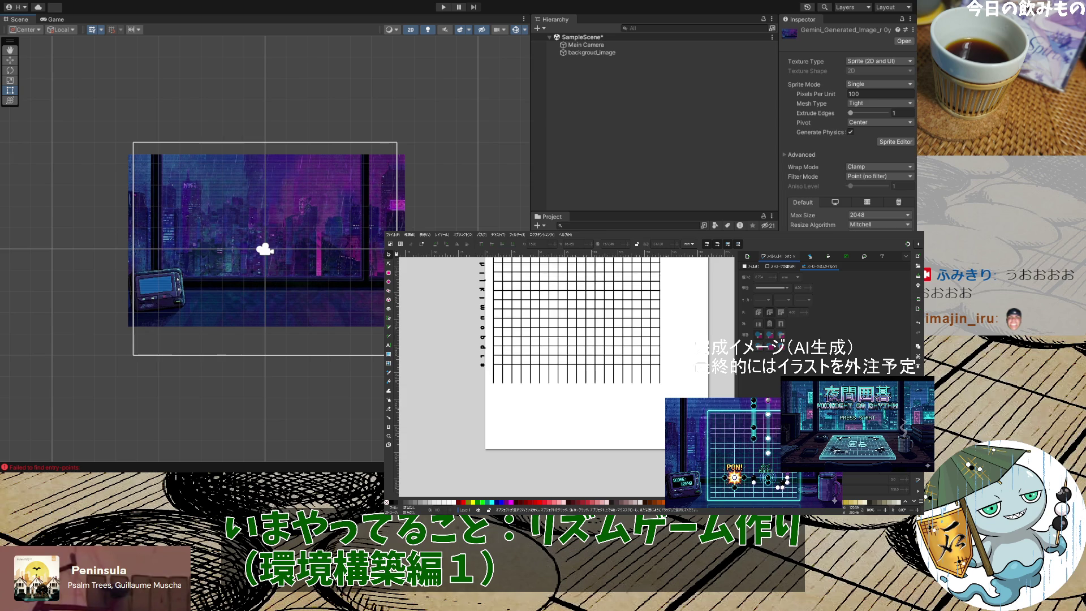
scroll(492, 408, "up", 5)
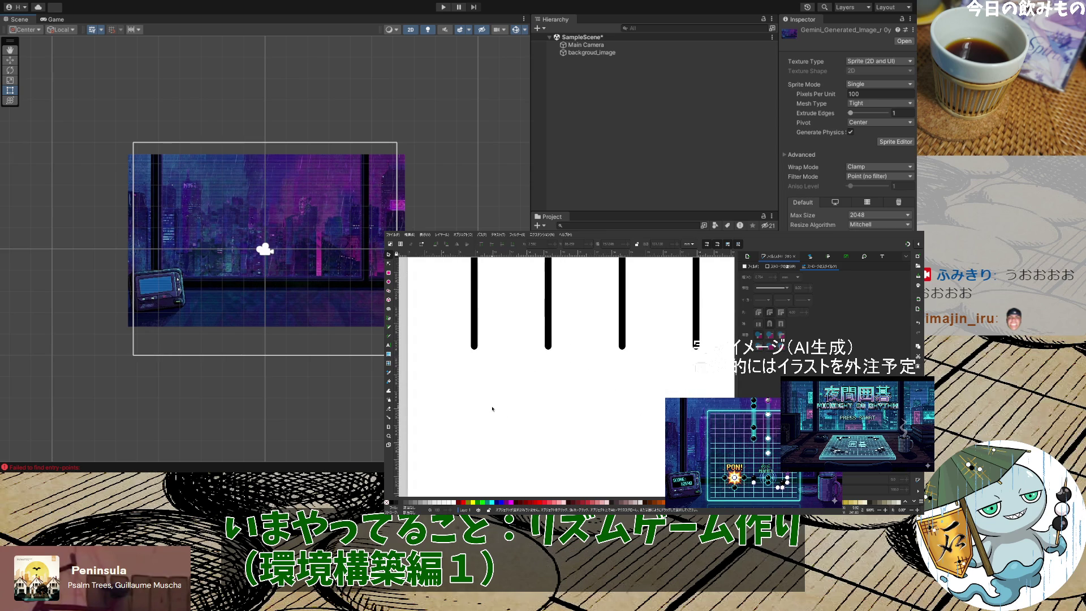
scroll(492, 408, "down", 6)
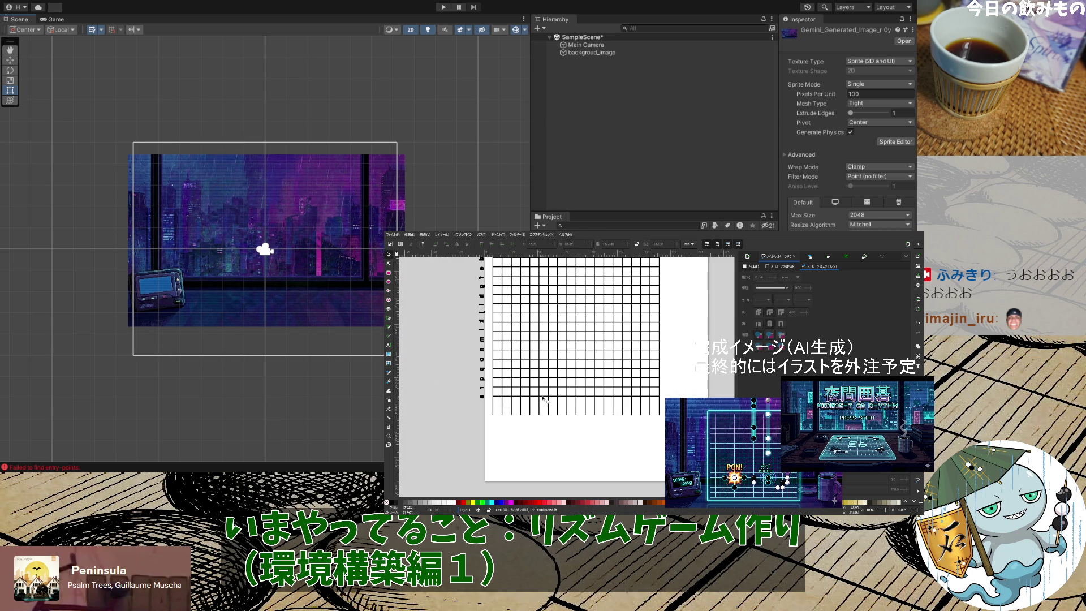
left_click(494, 407)
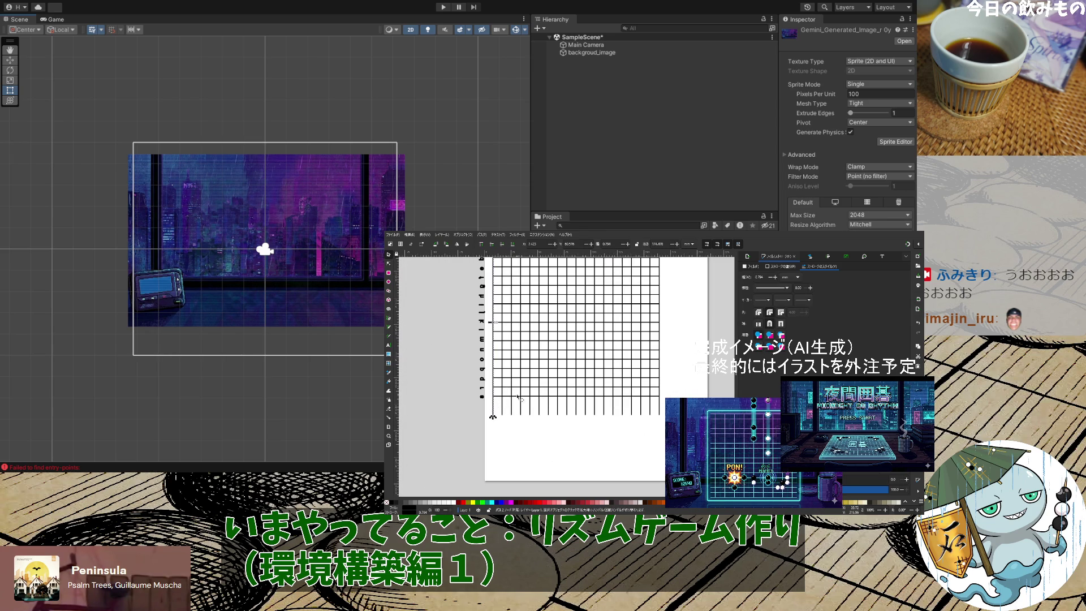
scroll(680, 386, "up", 3)
scroll(680, 386, "up", 2)
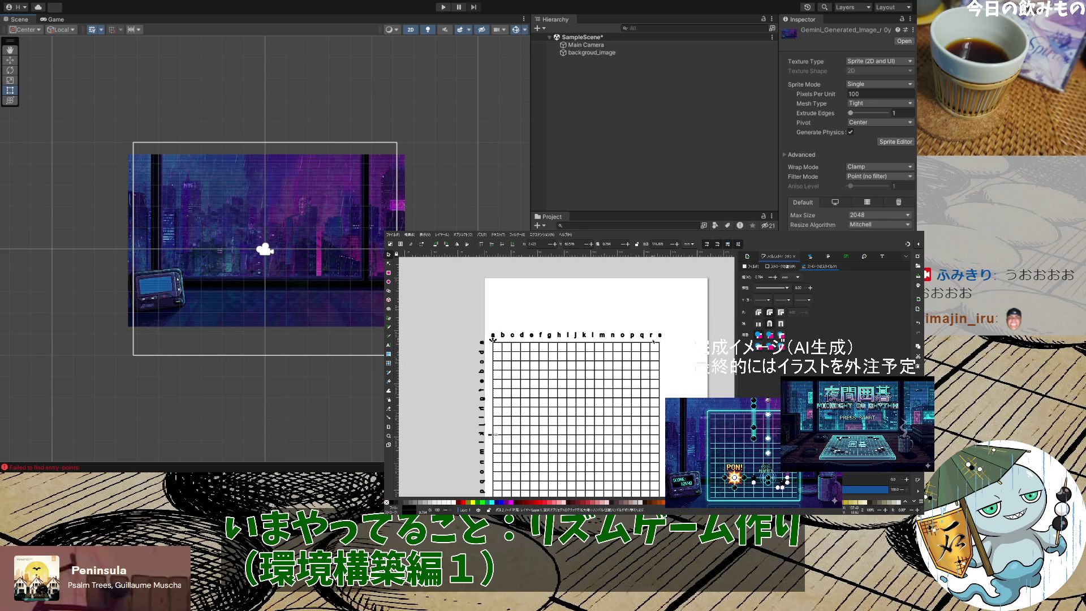
left_click(576, 342)
scroll(509, 383, "down", 6)
left_click(509, 383)
Shorten the left vertical grid line so its bottom end stops at the grid
left_click(494, 367)
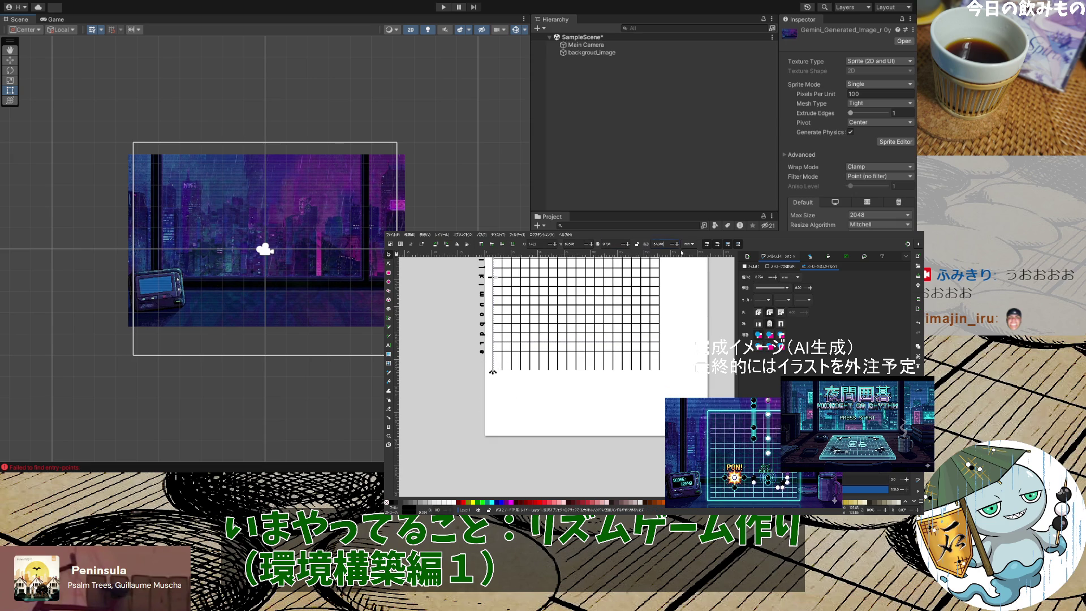
key("Return")
left_click(484, 392)
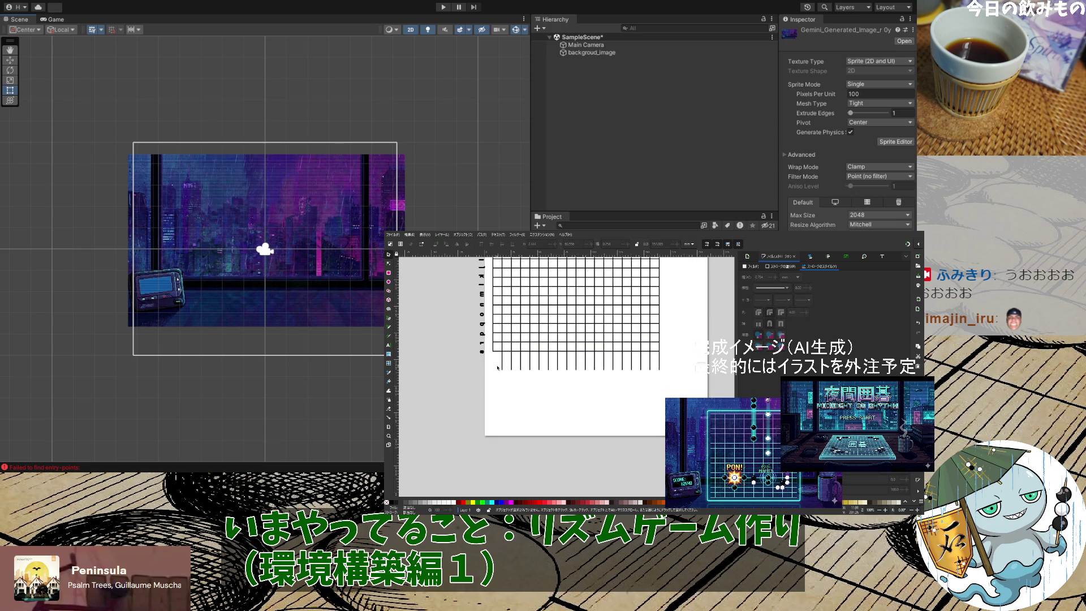
Rubber-band select the whole grid
scroll(684, 392, "up", 3)
scroll(651, 385, "down", 2)
scroll(604, 373, "up", 5)
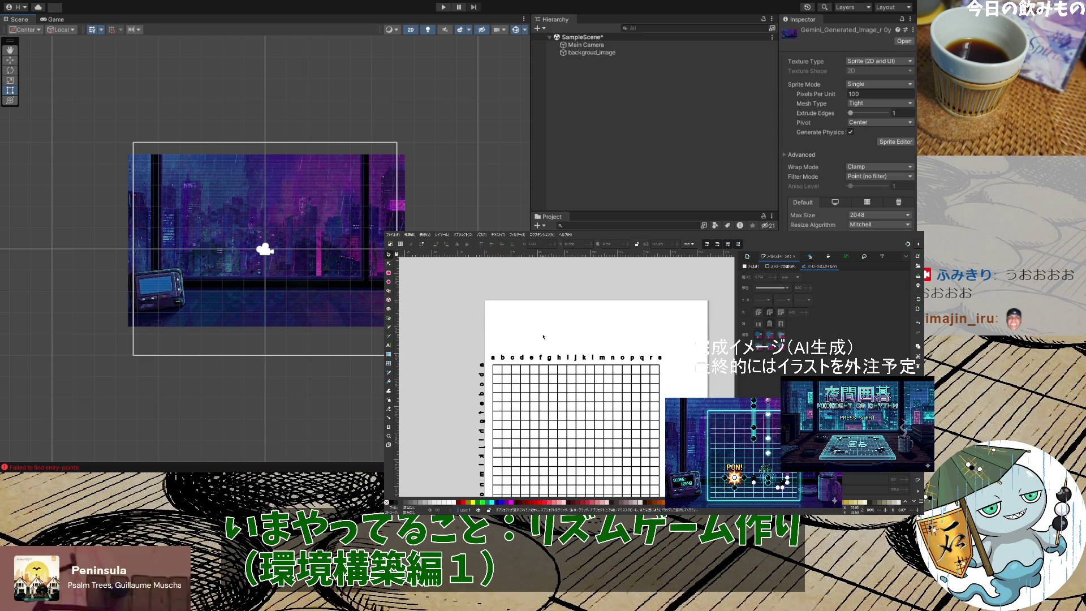
scroll(550, 365, "down", 1)
scroll(545, 379, "down", 2)
left_click_drag(614, 455, 529, 367)
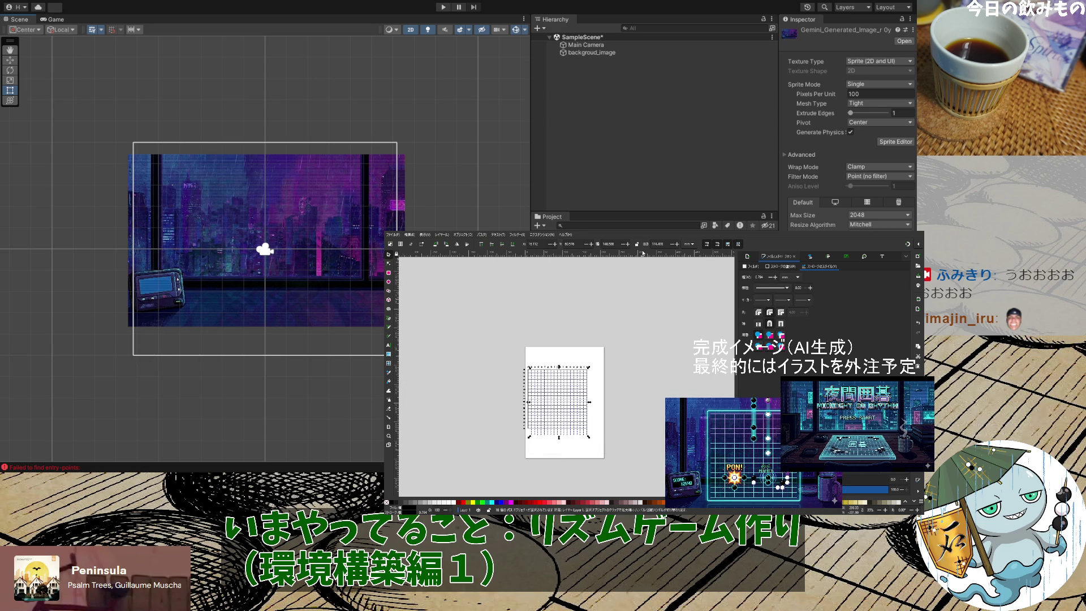
Set the grid height to 157.04 and shift the grid with its labels slightly right
type("157.04")
key("Return")
scroll(632, 430, "up", 4)
key("ctrl+a")
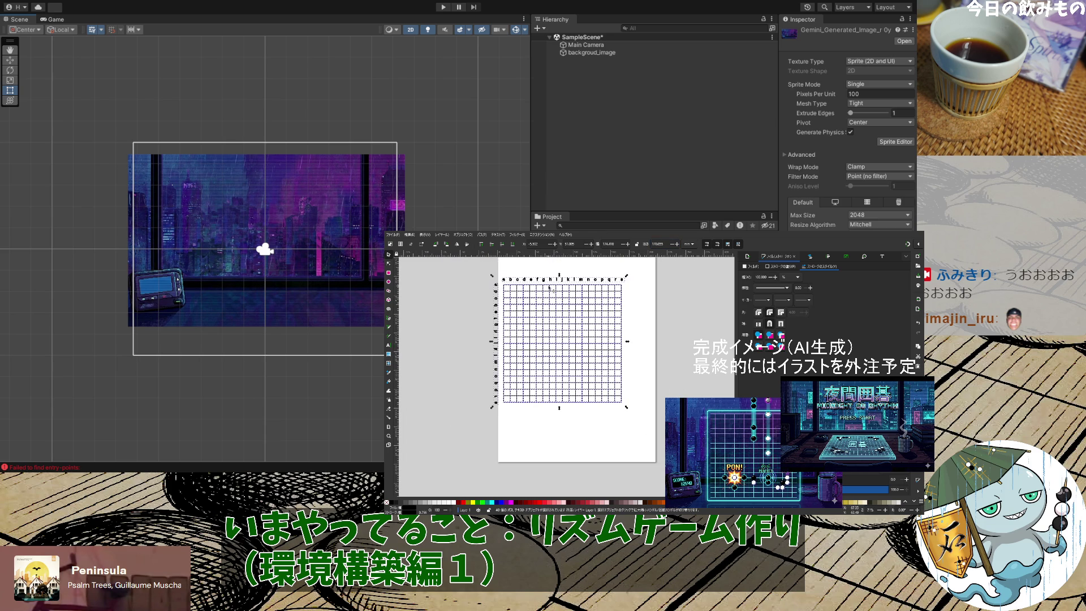
left_click_drag(550, 288, 565, 288)
left_click(688, 328)
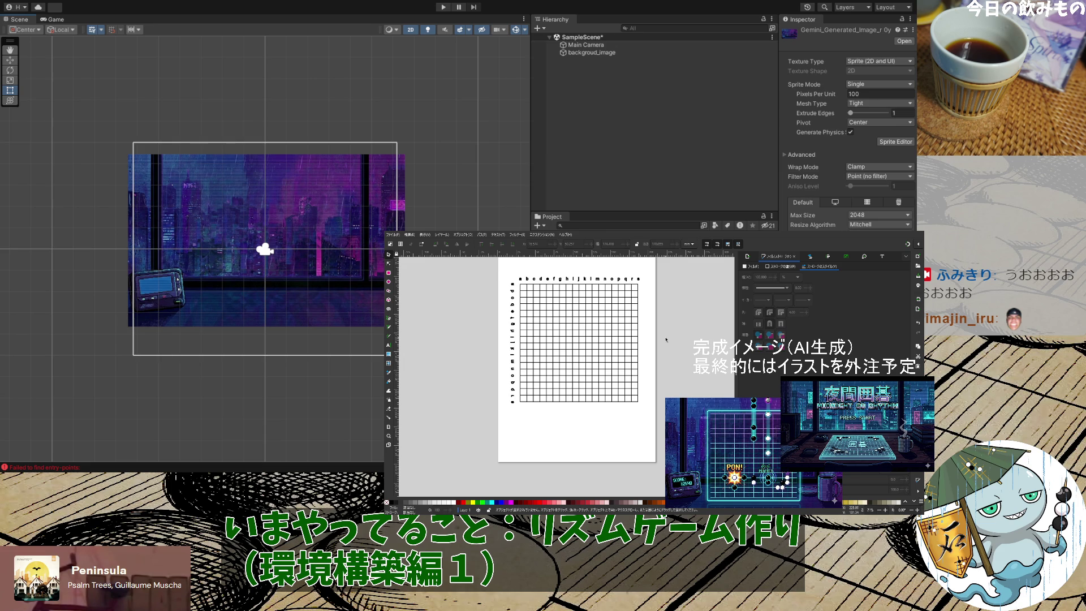
Undo the last change, then draw a small black circle beside the grid
key("ctrl")
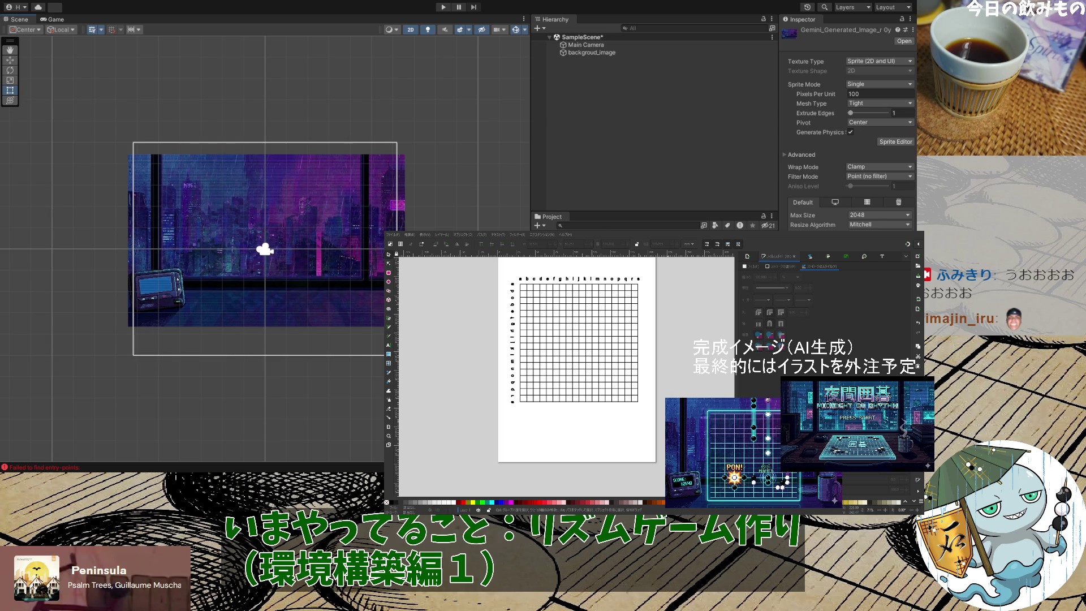
key("ctrl+z")
scroll(663, 393, "up", 2)
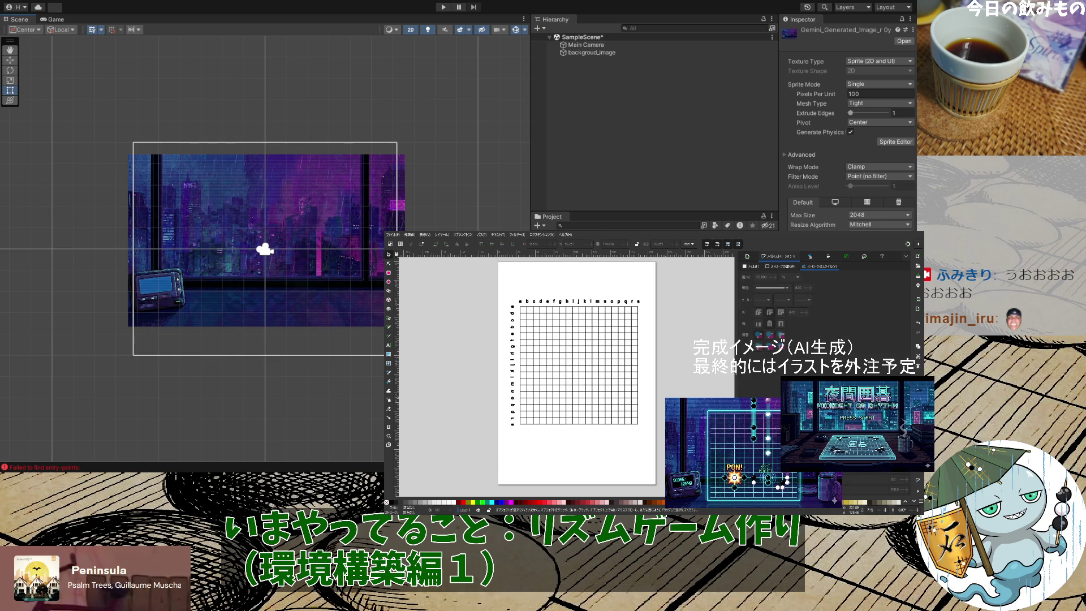
left_click(598, 409)
left_click(680, 385)
left_click(392, 282)
scroll(643, 356, "up", 4, "ctrl")
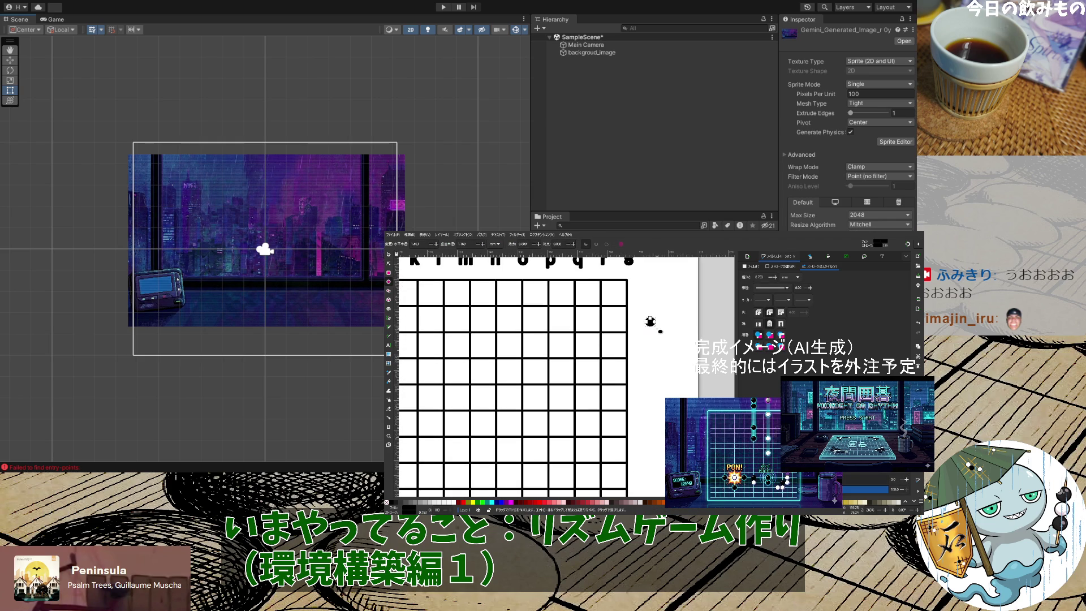
mouse_move(651, 319)
left_mouse_down()
mouse_move(670, 341)
mouse_move(658, 327)
left_mouse_up()
Delete the stray dot and drag the black circle onto the grid's top-right cells
scroll(631, 342, "up", 10)
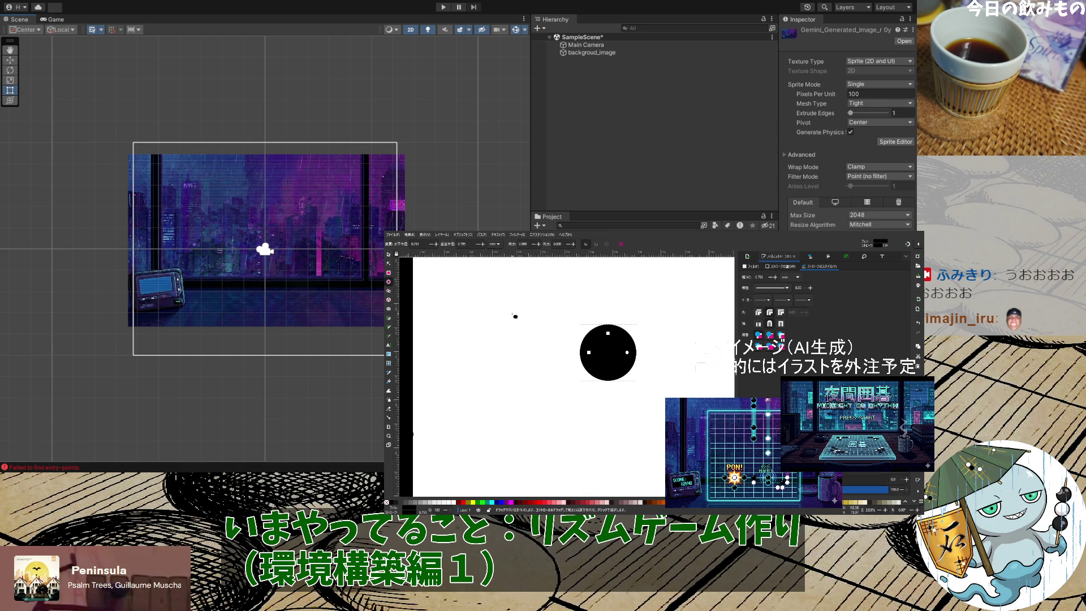
scroll(558, 333, "down", 10)
key("Delete")
key("s")
mouse_move(564, 345)
left_mouse_down()
mouse_move(516, 359)
mouse_move(504, 378)
mouse_move(544, 323)
mouse_move(527, 336)
mouse_move(554, 348)
mouse_move(550, 370)
mouse_move(492, 372)
left_mouse_up()
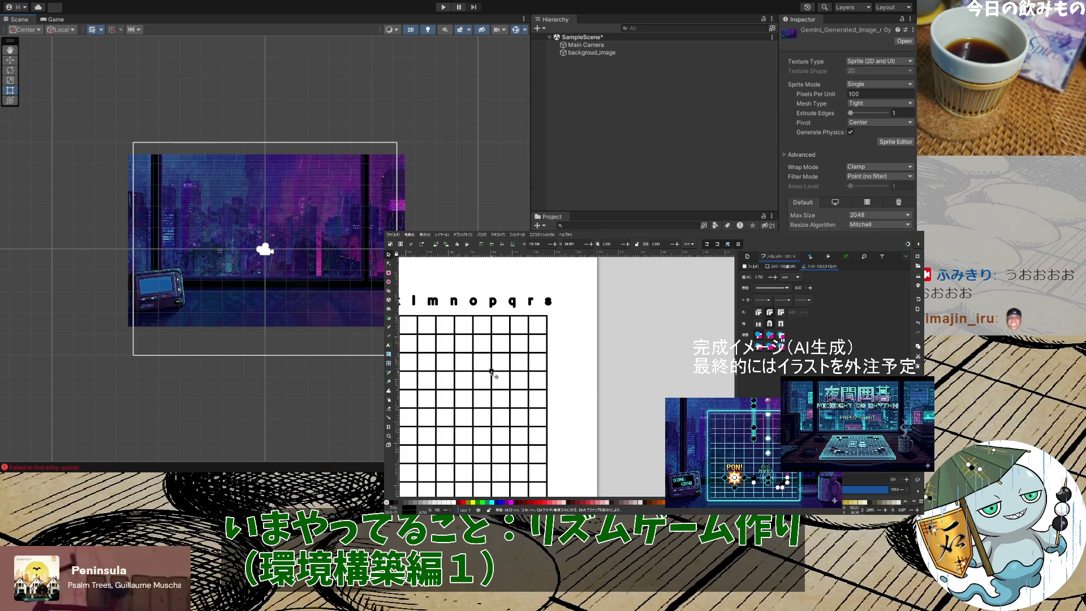
Zoom in and drag the black circle onto the line crossing
scroll(511, 394, "up", 6)
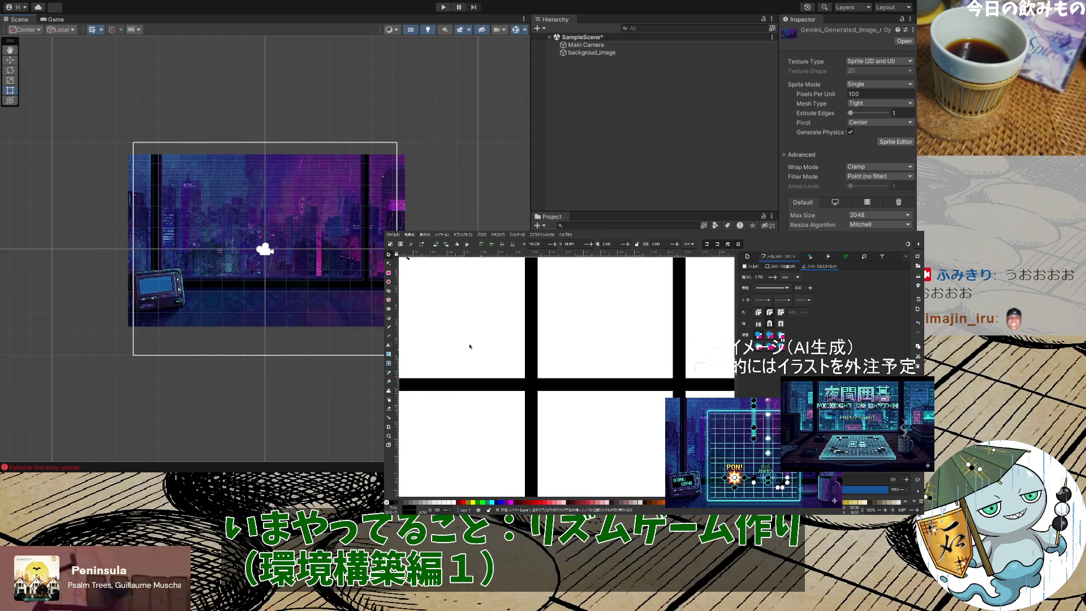
scroll(509, 365, "down", 3)
scroll(487, 384, "up", 2)
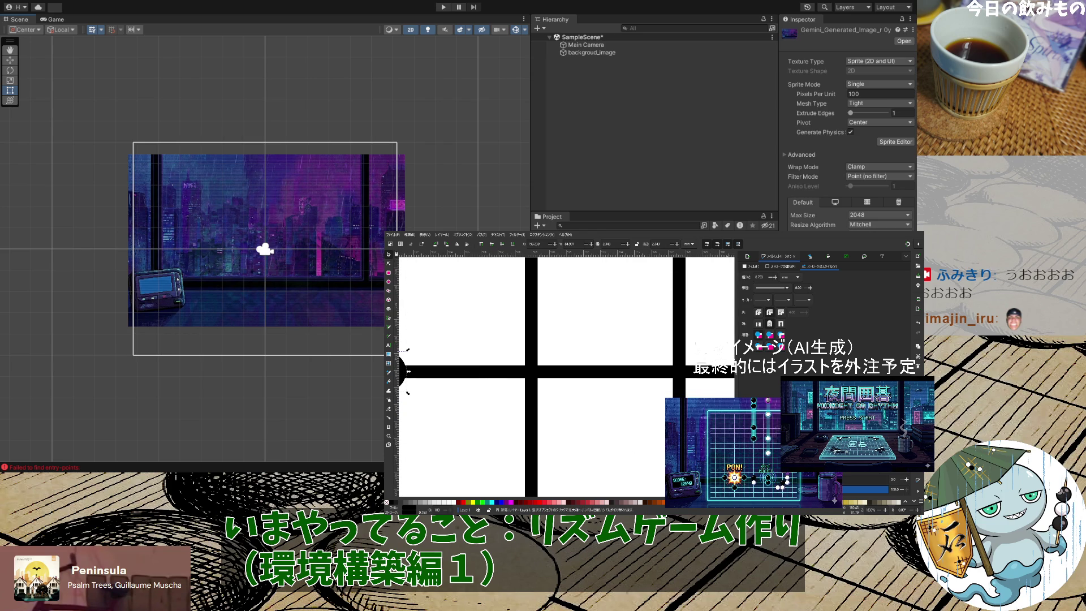
scroll(430, 452, "down", 2)
scroll(417, 430, "up", 5)
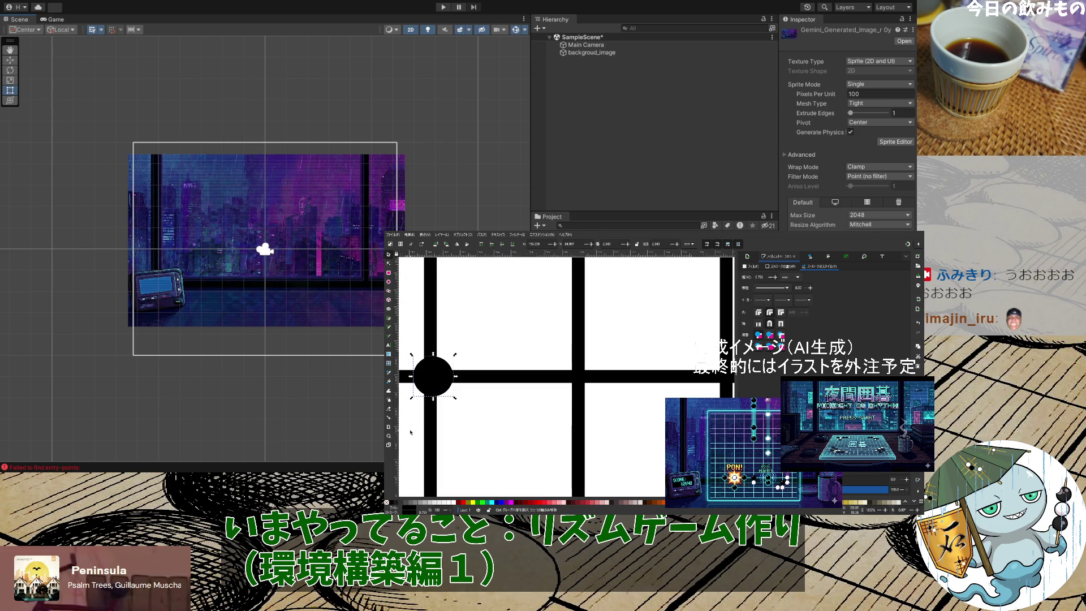
left_click_drag(455, 332, 450, 332)
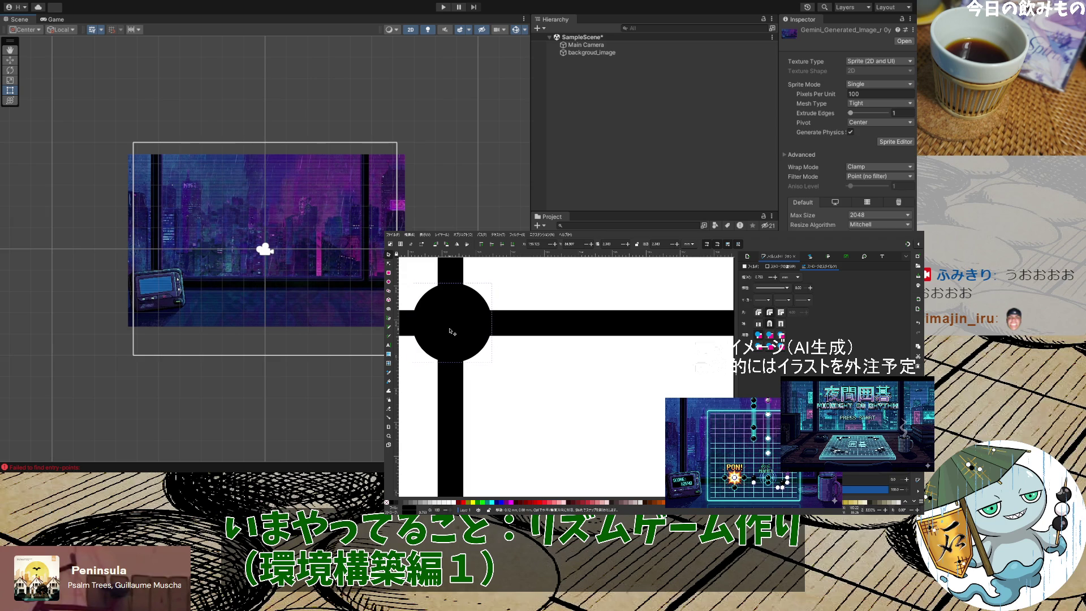
left_click_drag(450, 331, 449, 331)
scroll(636, 430, "down", 5)
scroll(572, 420, "up", 1)
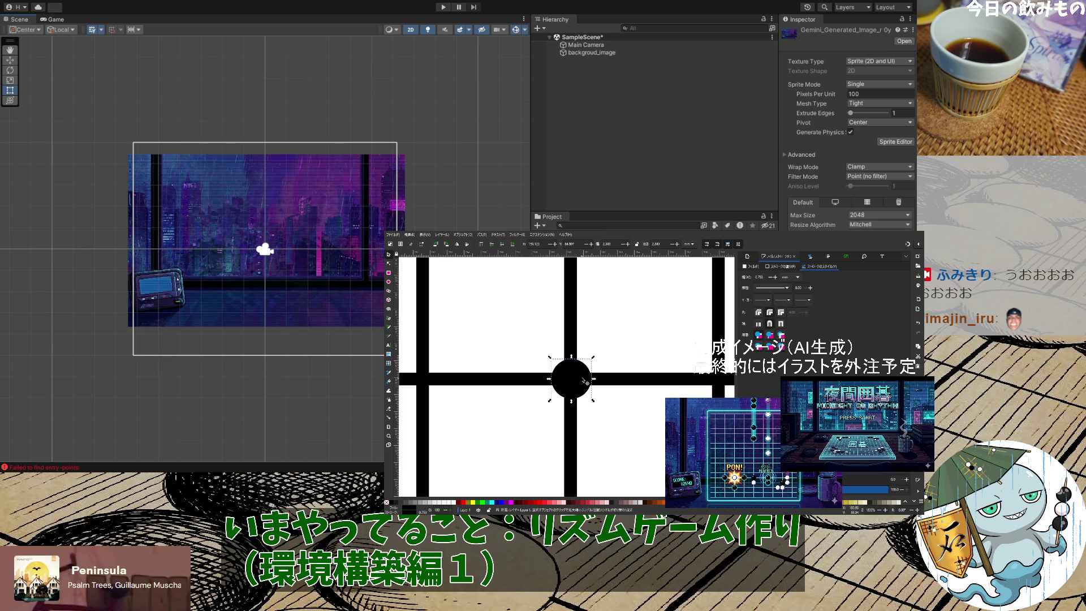
Fine-tune the circle so it sits exactly on the intersection centre
left_click(578, 379)
scroll(599, 406, "down", 9)
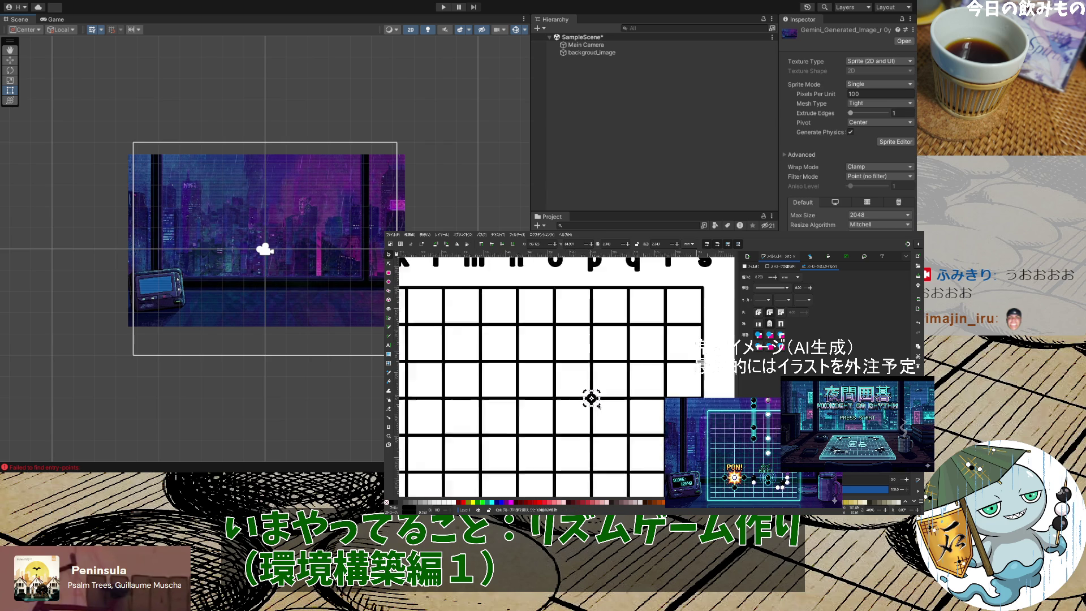
scroll(599, 405, "up", 5)
scroll(598, 406, "up", 4)
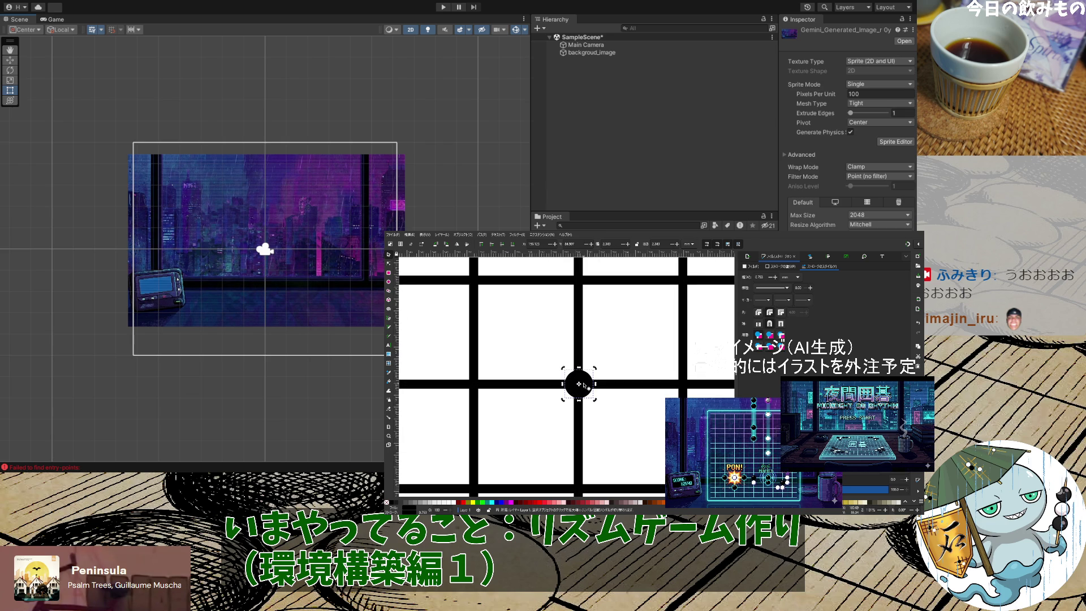
scroll(592, 410, "up", 3)
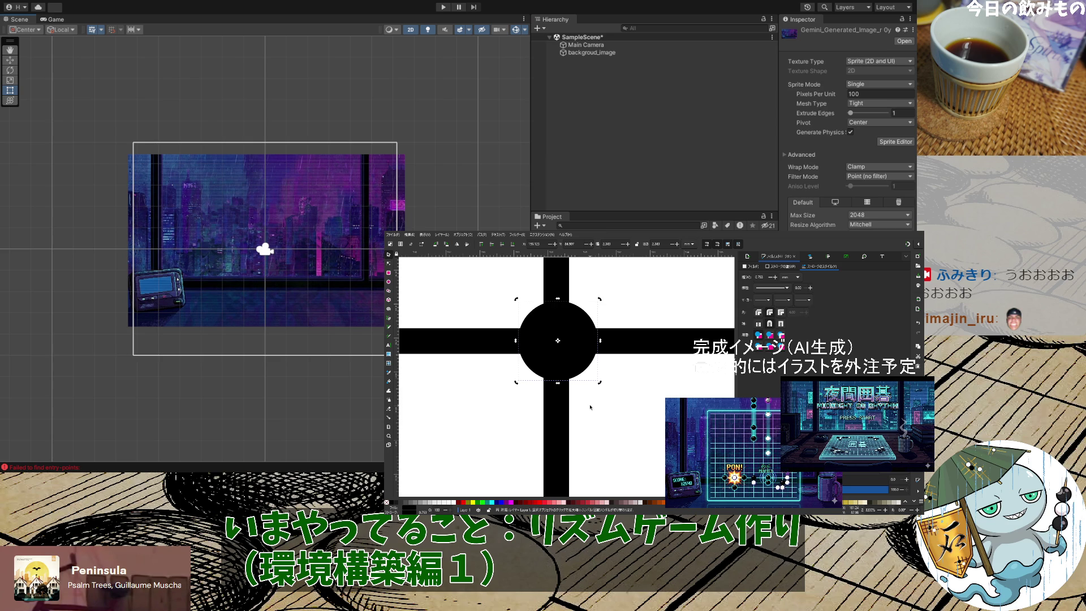
scroll(590, 407, "down", 8)
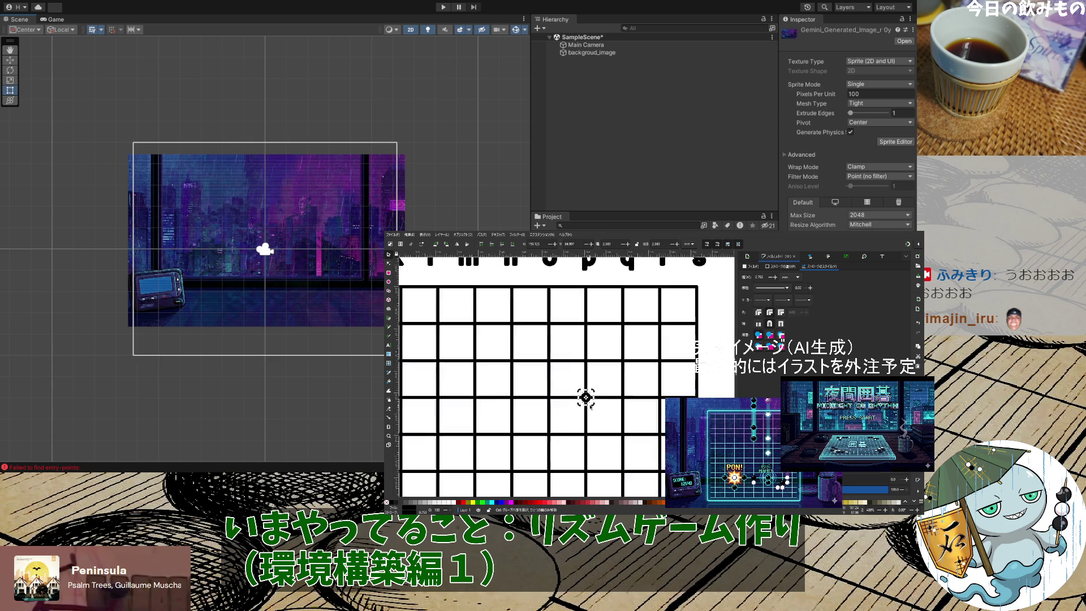
scroll(588, 402, "up", 8)
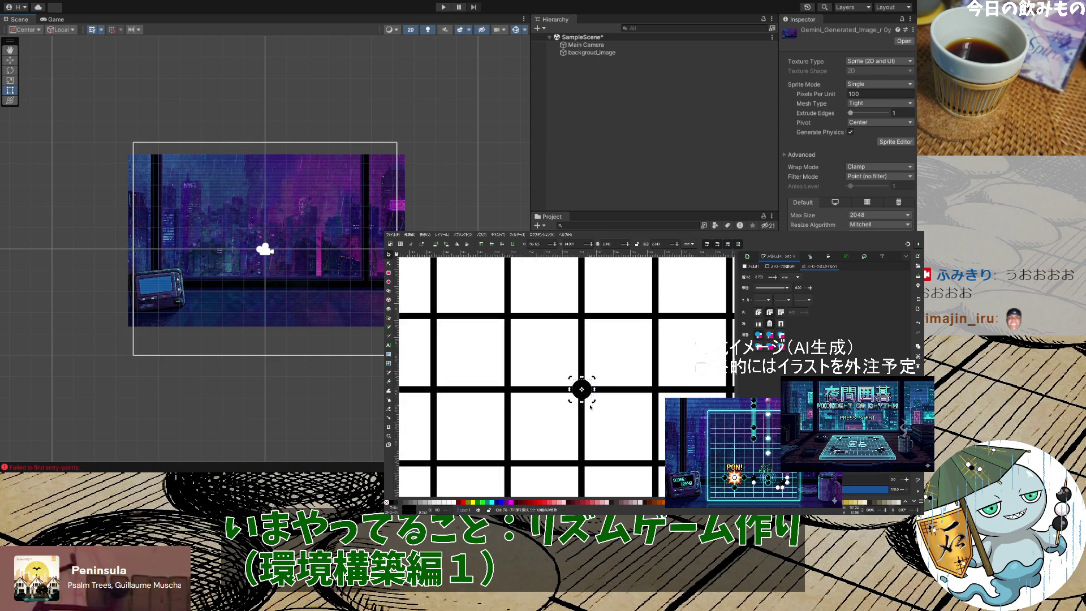
scroll(580, 399, "up", 1)
left_click(579, 396)
left_click_drag(575, 387, 575, 386)
Paste a copy of the circle and move it onto the neighbouring intersection
scroll(610, 449, "down", 4)
left_click(618, 444)
scroll(608, 412, "down", 3)
scroll(608, 410, "down", 1)
left_click(600, 358)
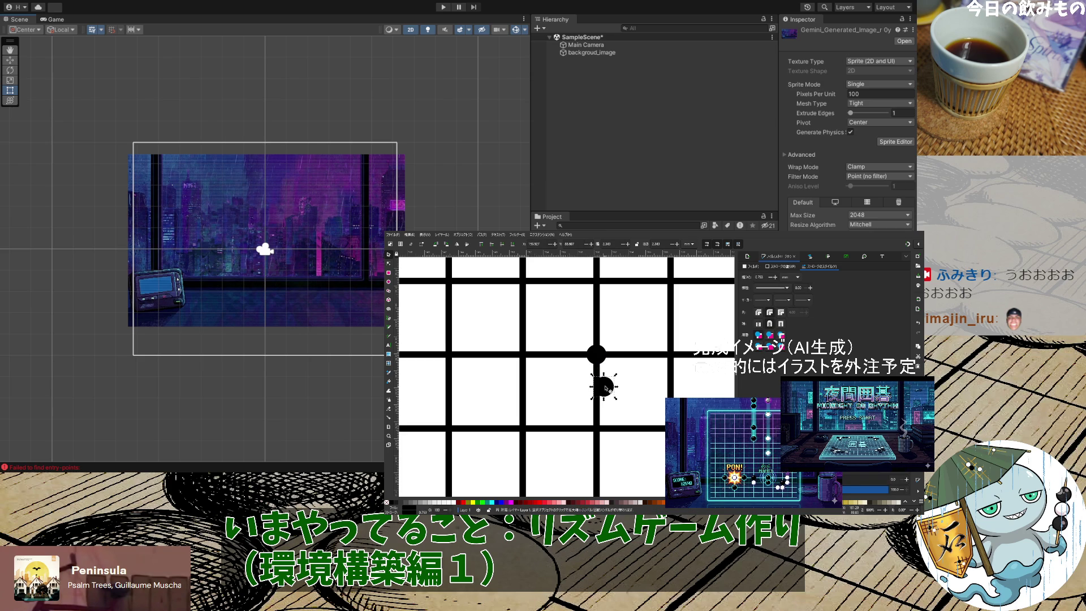
left_click(603, 385)
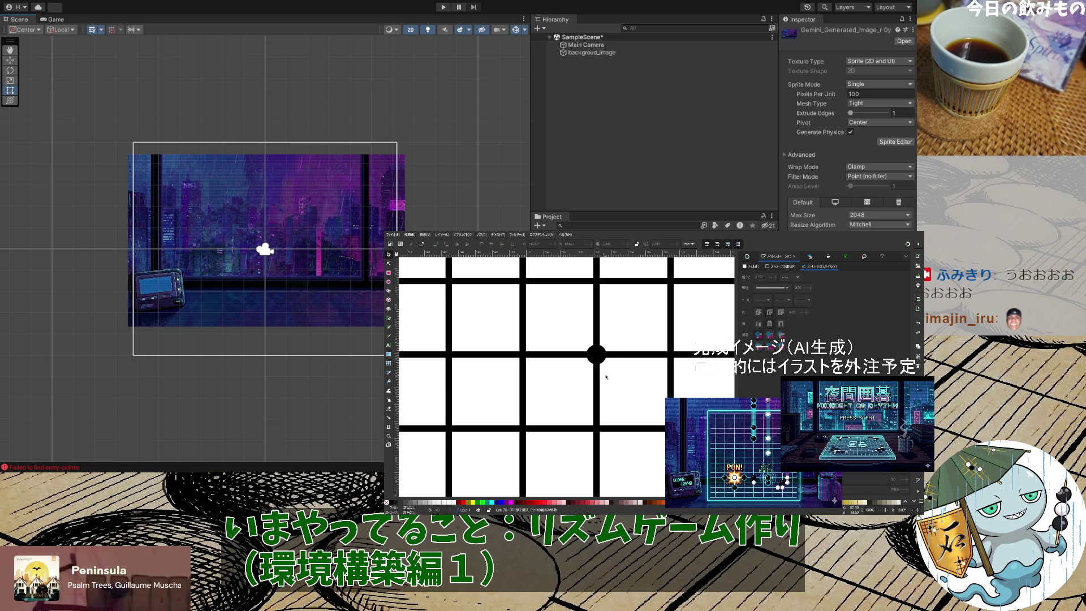
key("ctrl+v")
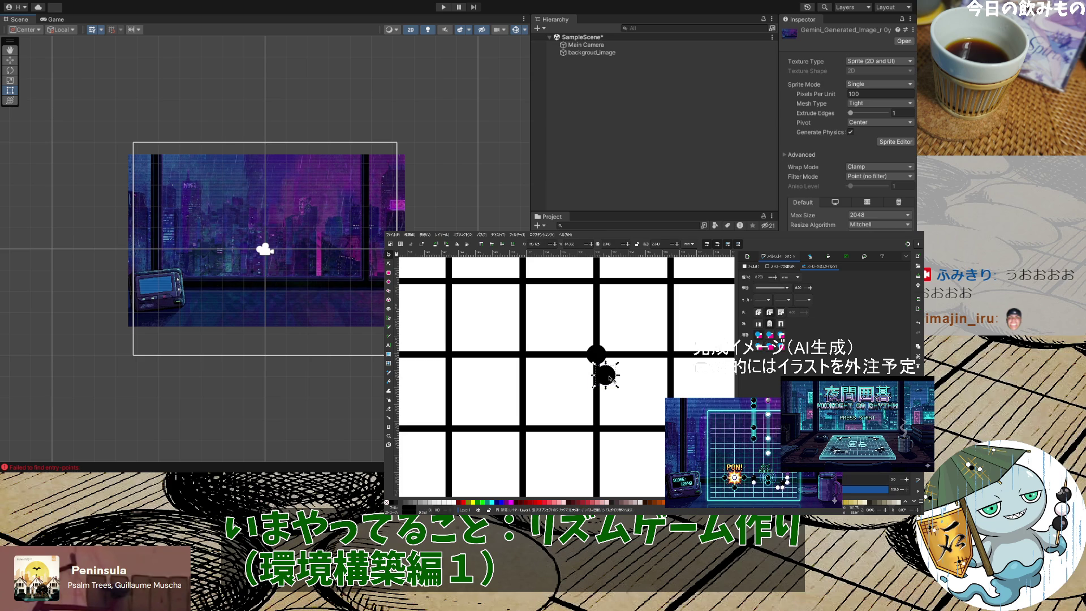
left_click_drag(609, 378, 599, 358)
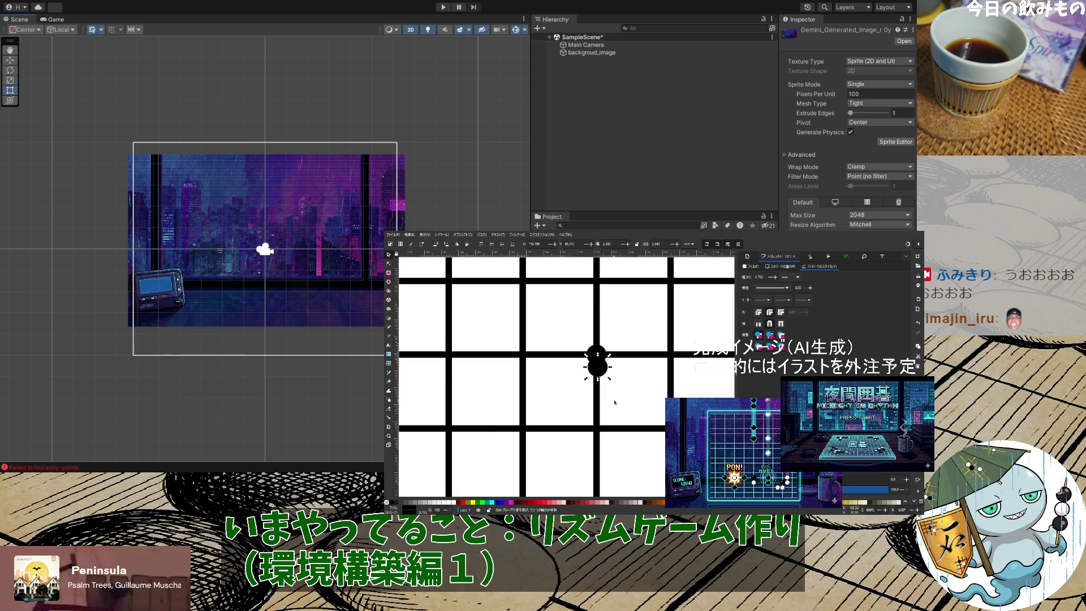
scroll(615, 399, "down", 4)
scroll(611, 393, "down", 1)
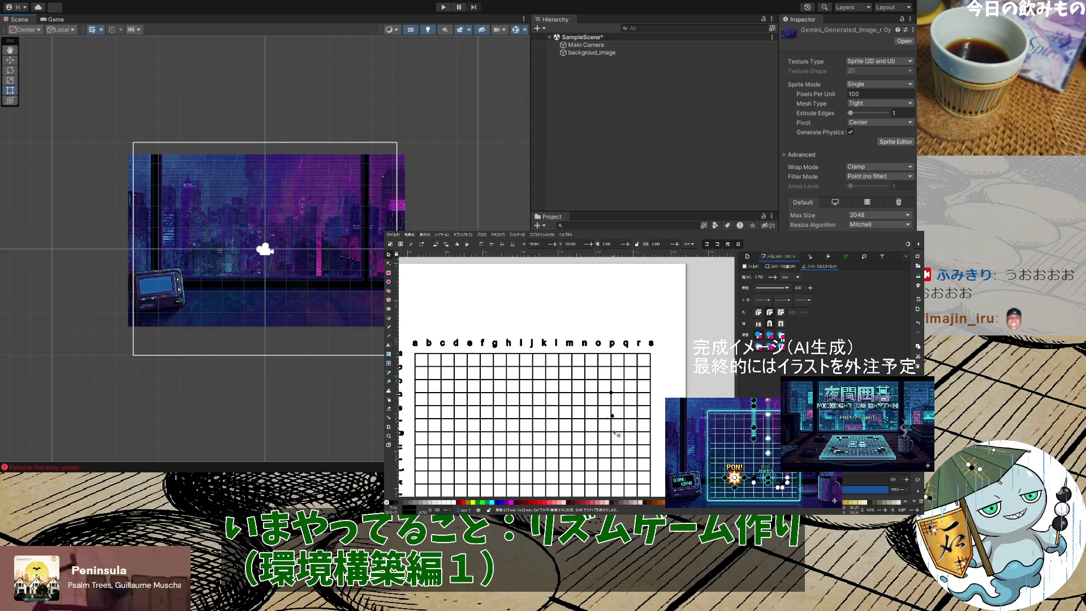
scroll(614, 450, "down", 5)
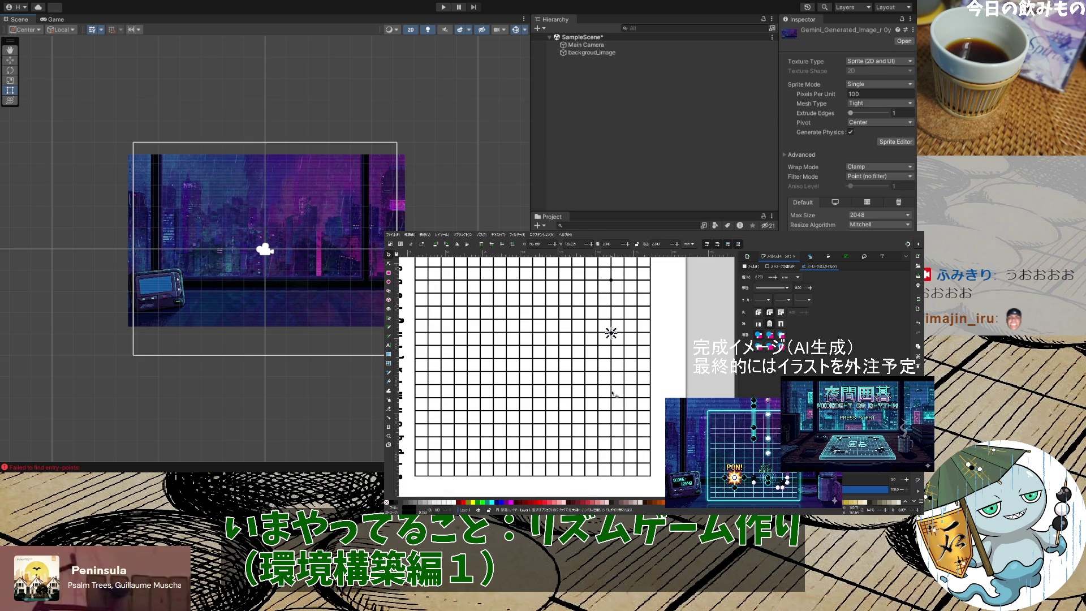
Drag two star-point dots down onto their intersections
left_click_drag(611, 334, 611, 436)
left_click_drag(611, 347, 611, 361)
key("Escape")
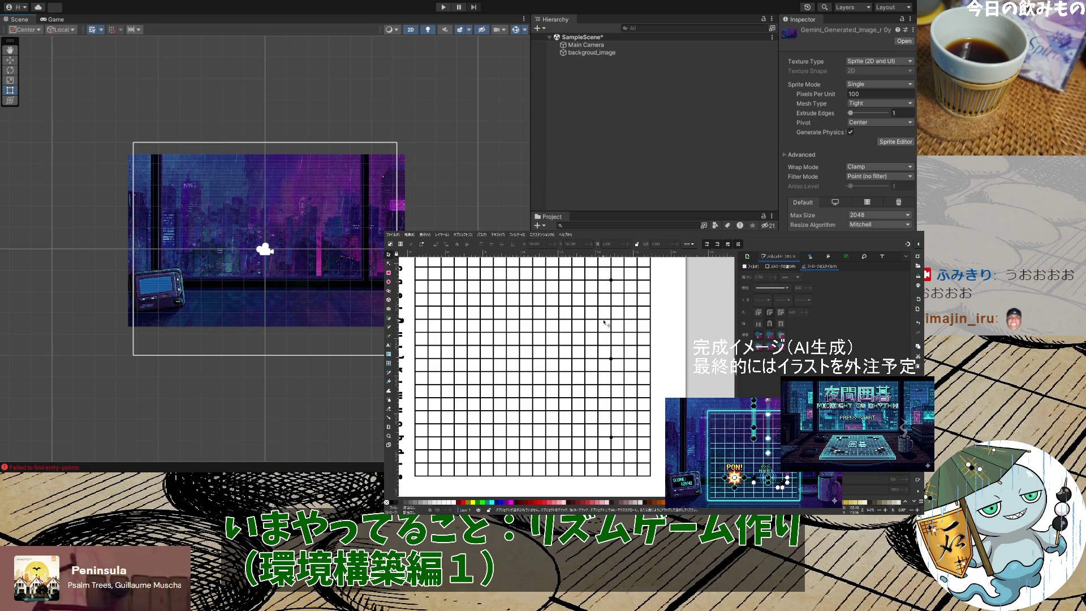
left_click(611, 439)
left_click(611, 358)
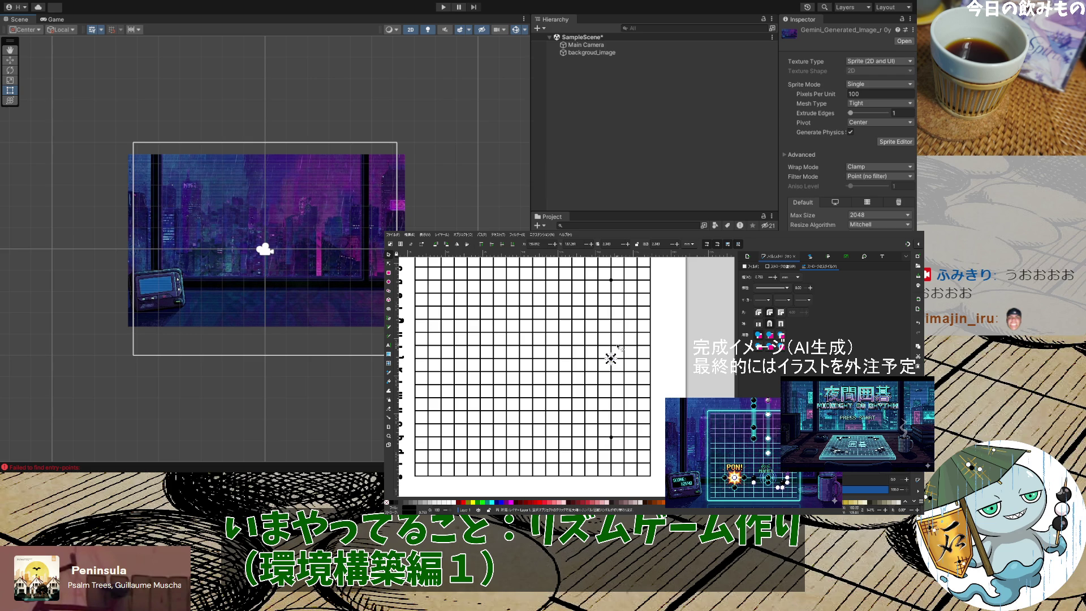
left_click(611, 437)
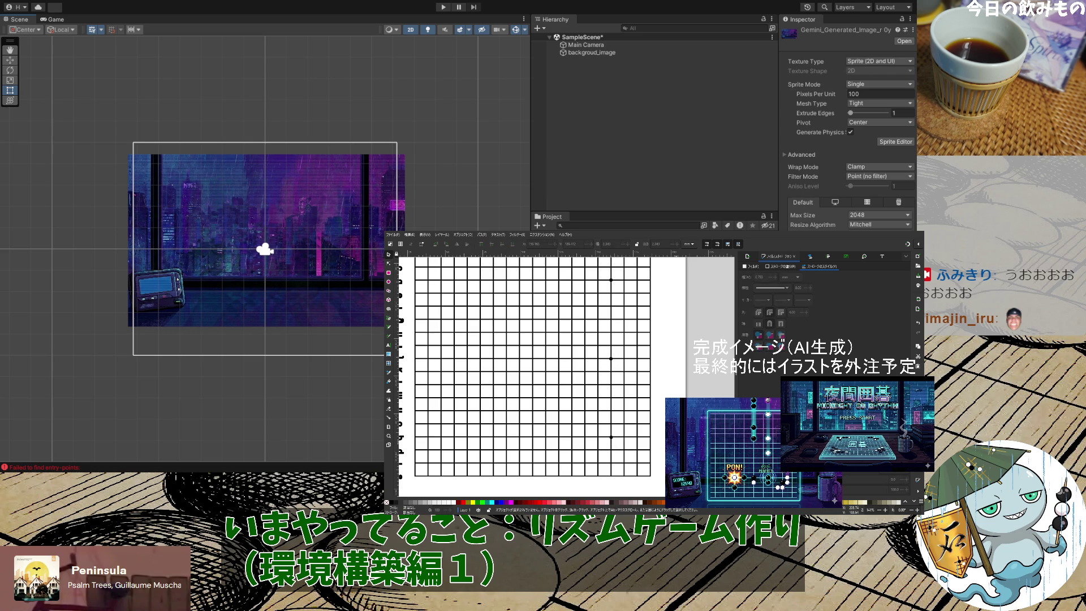
Select the star-point dots one by one to check their positions
scroll(612, 436, "up", 1)
left_click_drag(670, 470, 595, 289)
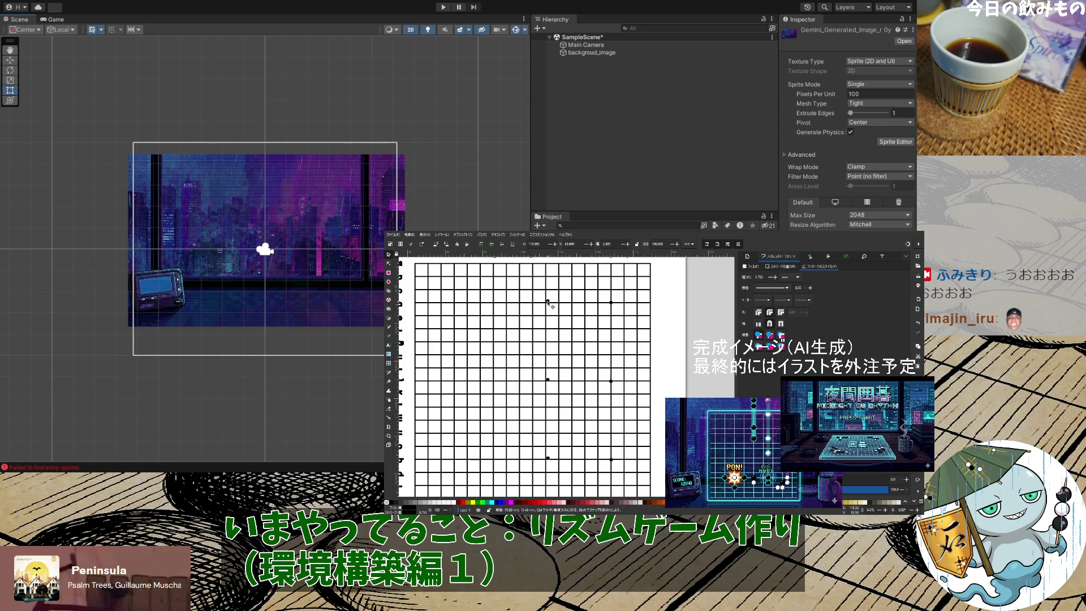
left_click(611, 303)
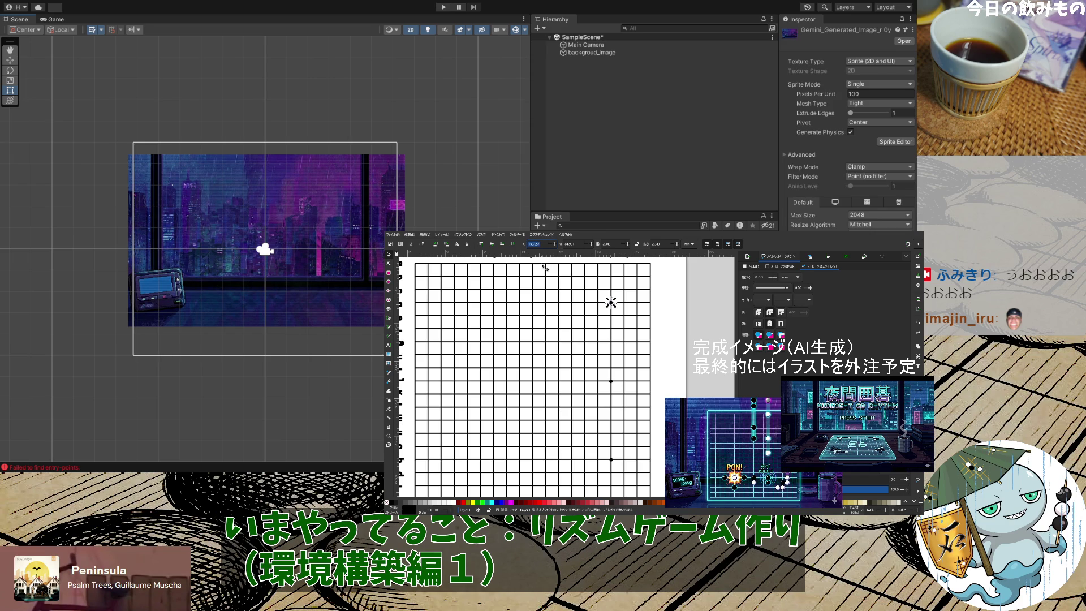
left_click(611, 381)
key("Escape")
scroll(626, 417, "down", 2)
left_click(612, 417)
key("Escape")
Zoom in and nudge the black circle up to centre it on its intersection
scroll(622, 391, "up", 2)
scroll(639, 355, "down", 2)
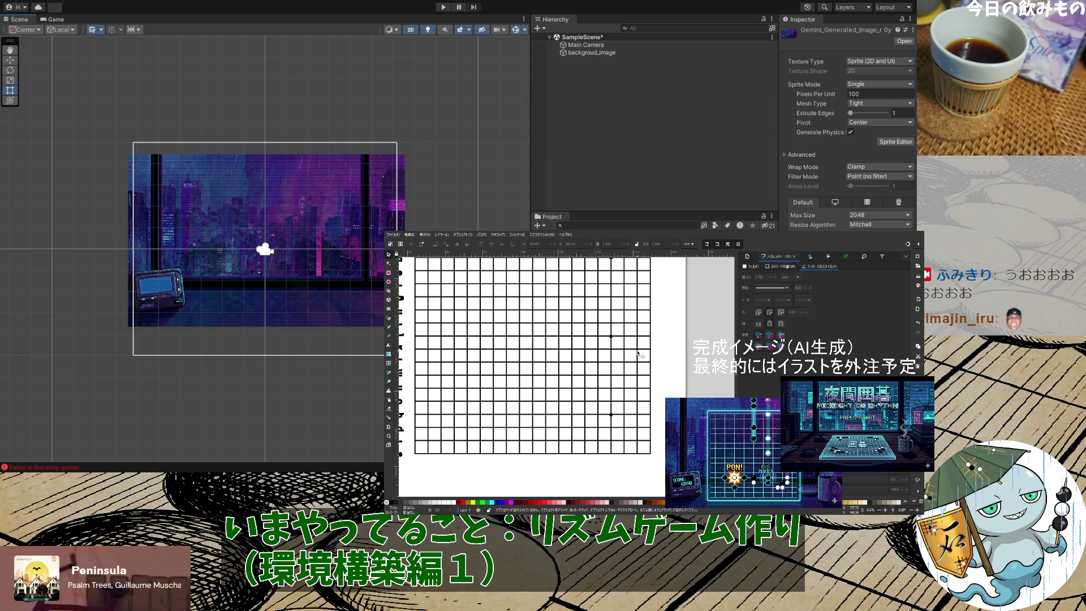
scroll(639, 355, "up", 5)
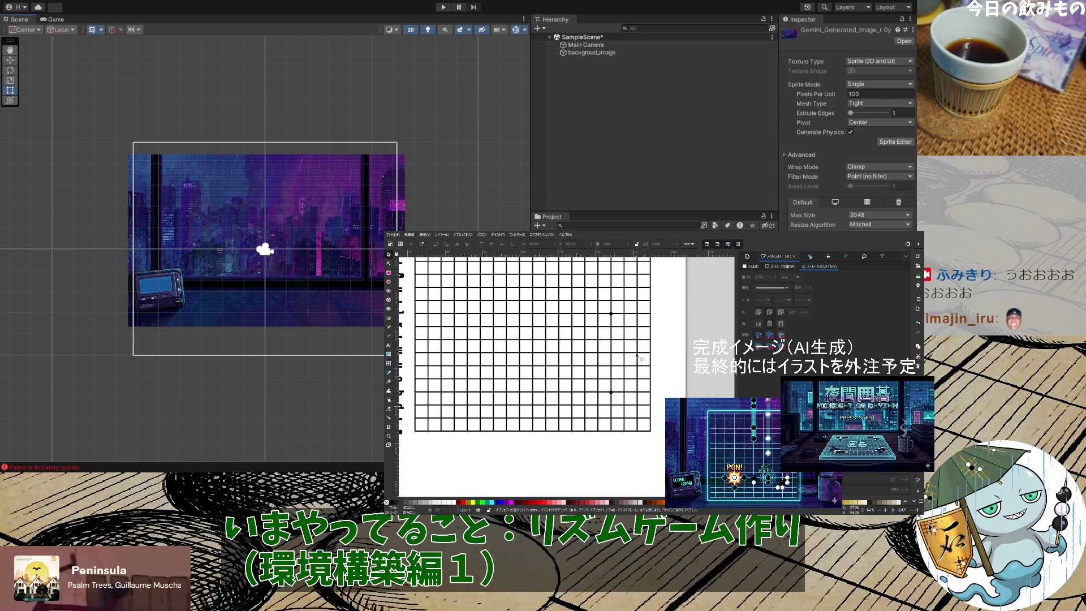
scroll(626, 362, "down", 3)
scroll(624, 376, "up", 2)
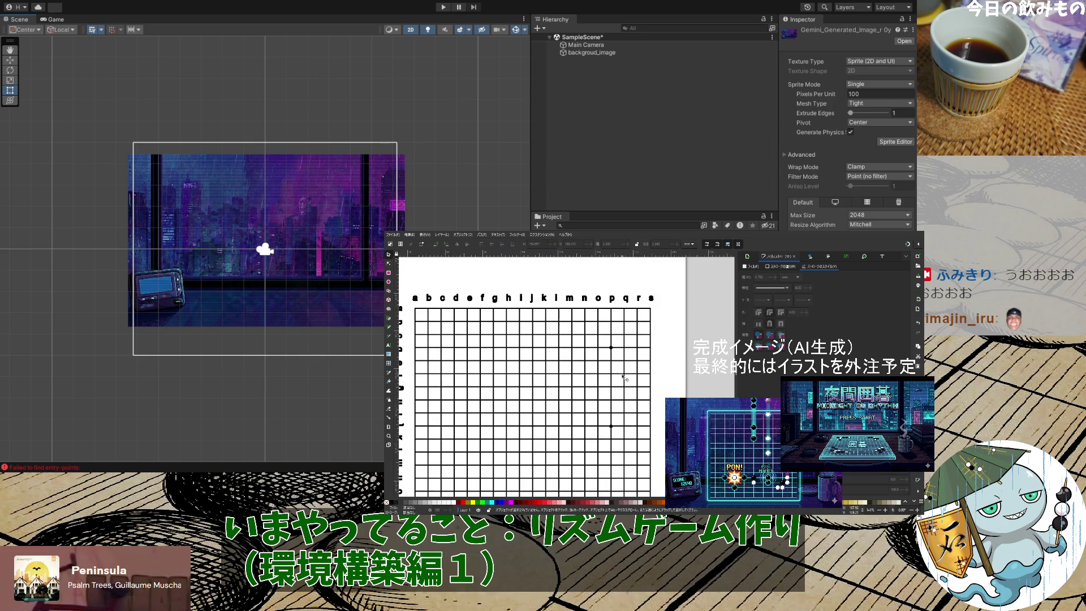
scroll(619, 357, "down", 2)
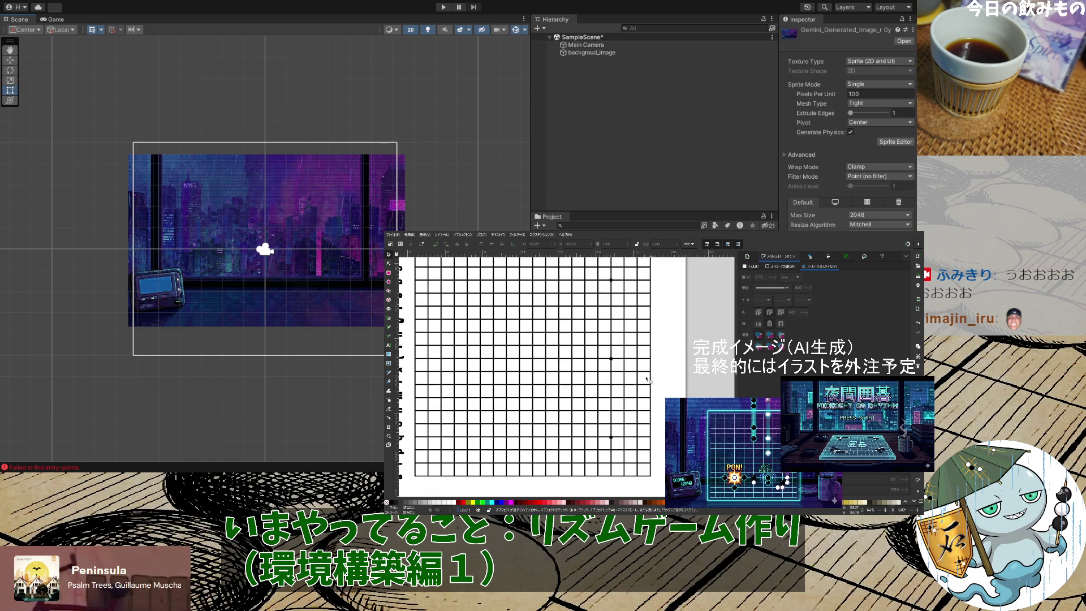
scroll(612, 378, "up", 3, "ctrl")
scroll(611, 379, "up", 8, "ctrl")
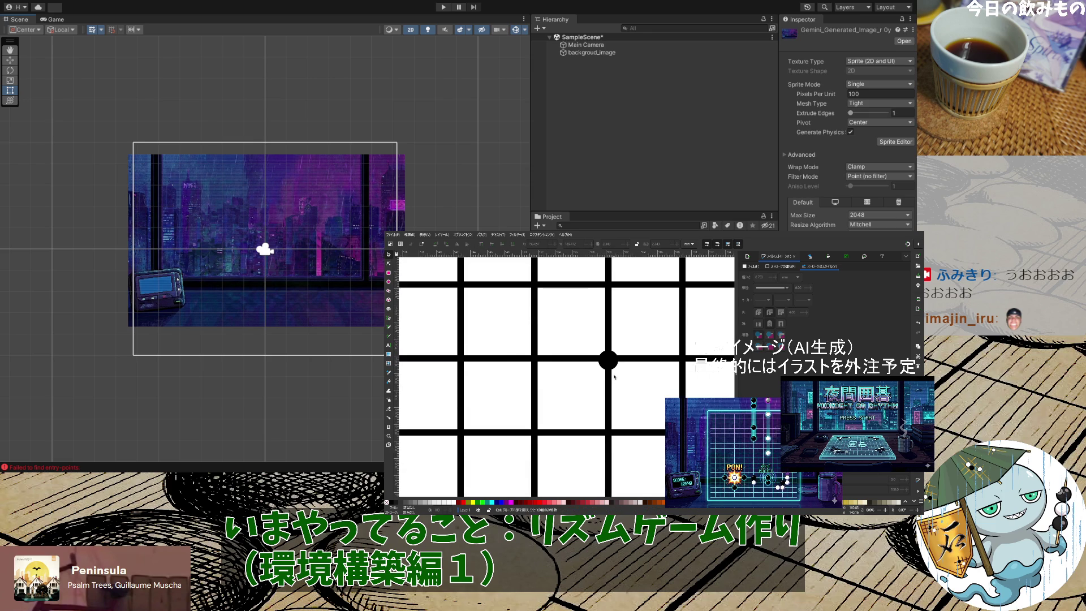
scroll(615, 376, "down", 6, "ctrl")
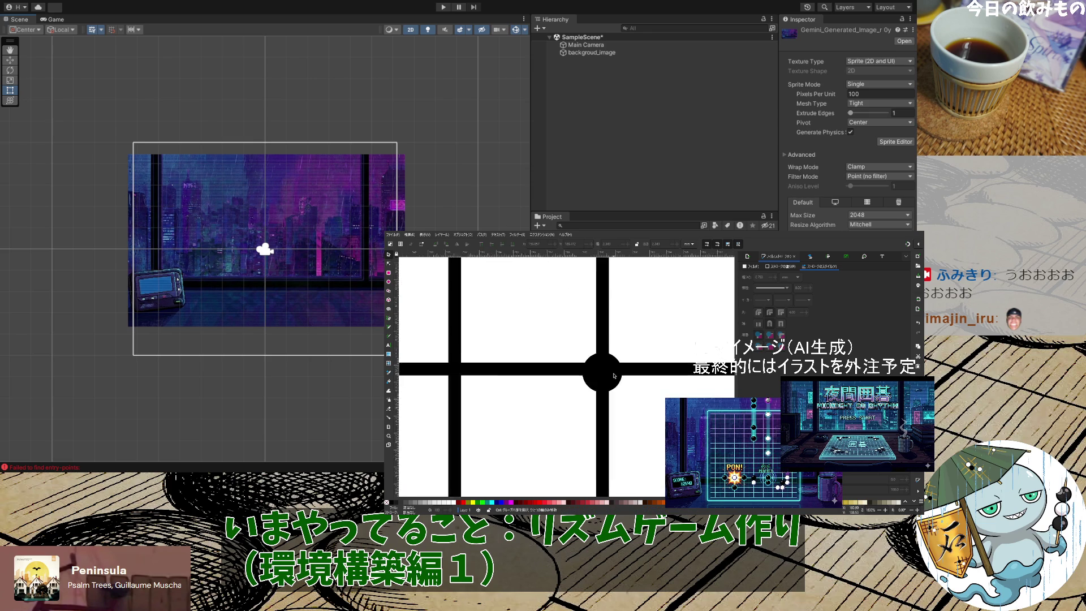
scroll(614, 376, "up", 4, "ctrl")
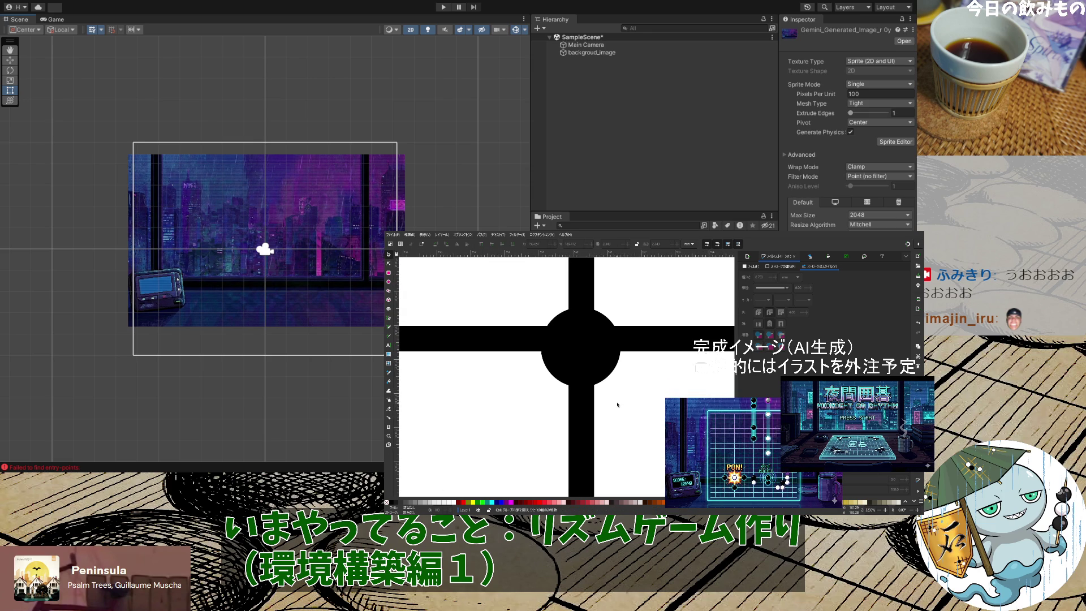
left_click(603, 374)
left_click_drag(603, 374, 605, 369)
scroll(634, 380, "down", 5, "ctrl")
scroll(633, 381, "down", 5, "ctrl")
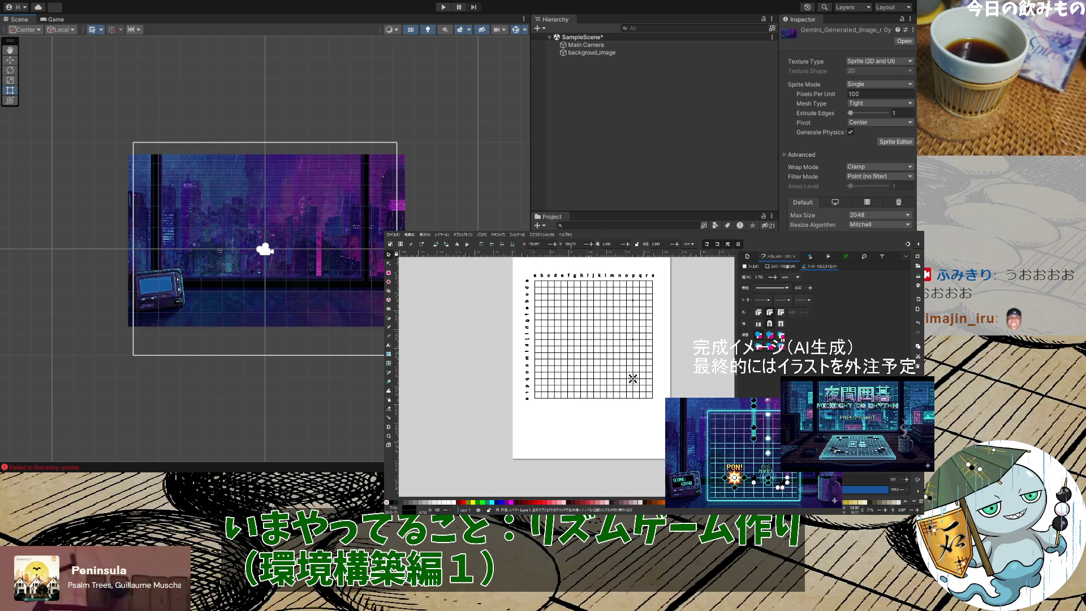
Move the three spare dots beside the page onto the grid's left star-point column
mouse_move(640, 421)
left_mouse_down()
mouse_move(625, 294)
mouse_move(592, 304)
left_mouse_up()
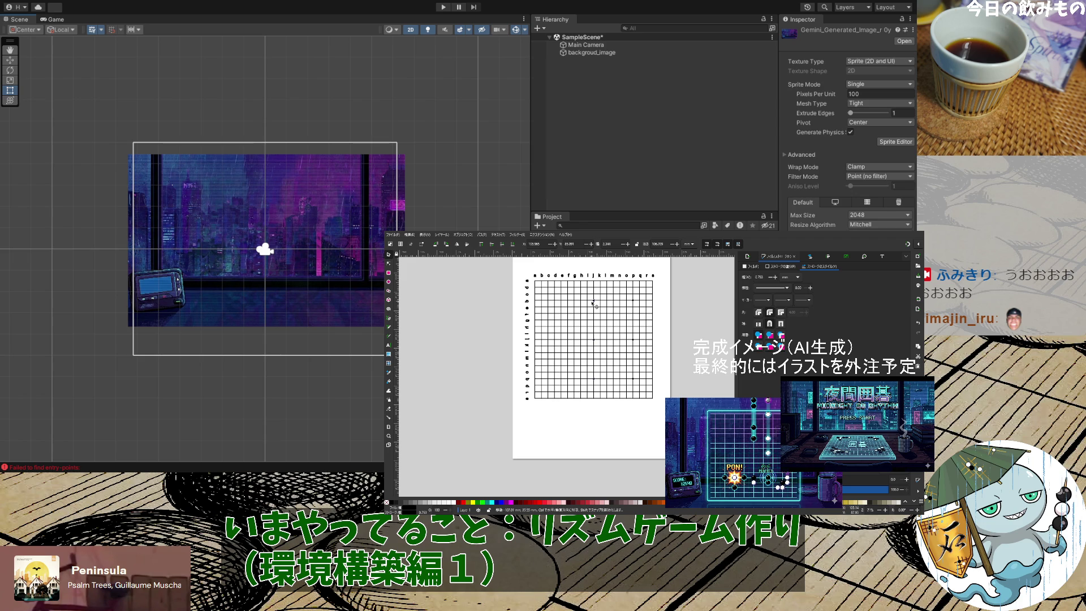
key("ctrl+z")
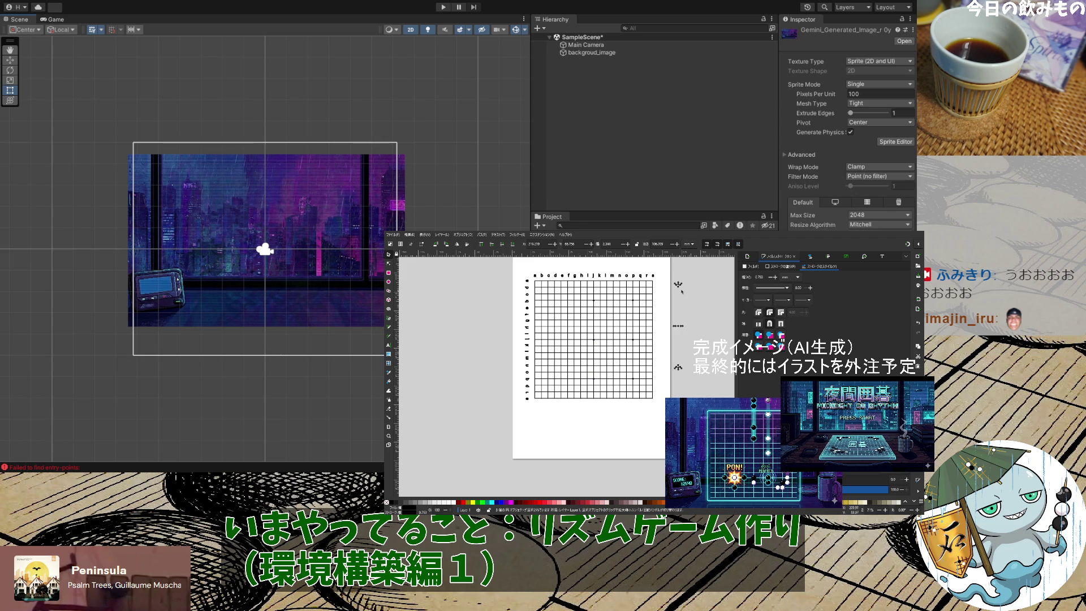
left_click_drag(679, 287, 554, 301)
left_click(586, 401)
Select the middle column of three dots and shift it slightly into place
scroll(648, 380, "up", 1)
scroll(648, 380, "up", 3)
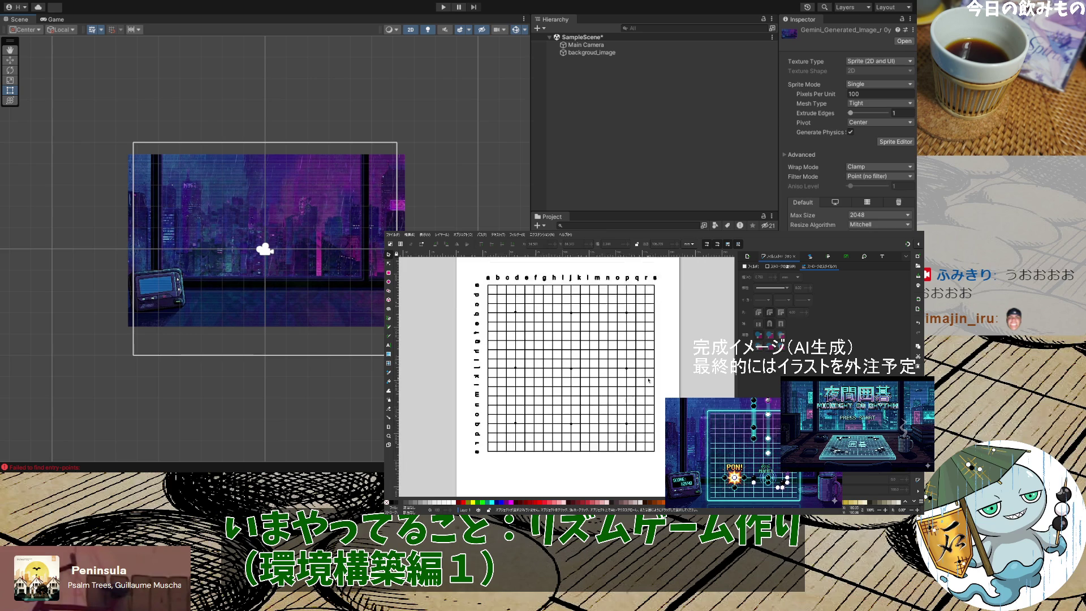
left_click_drag(687, 389, 447, 374)
left_click(627, 380)
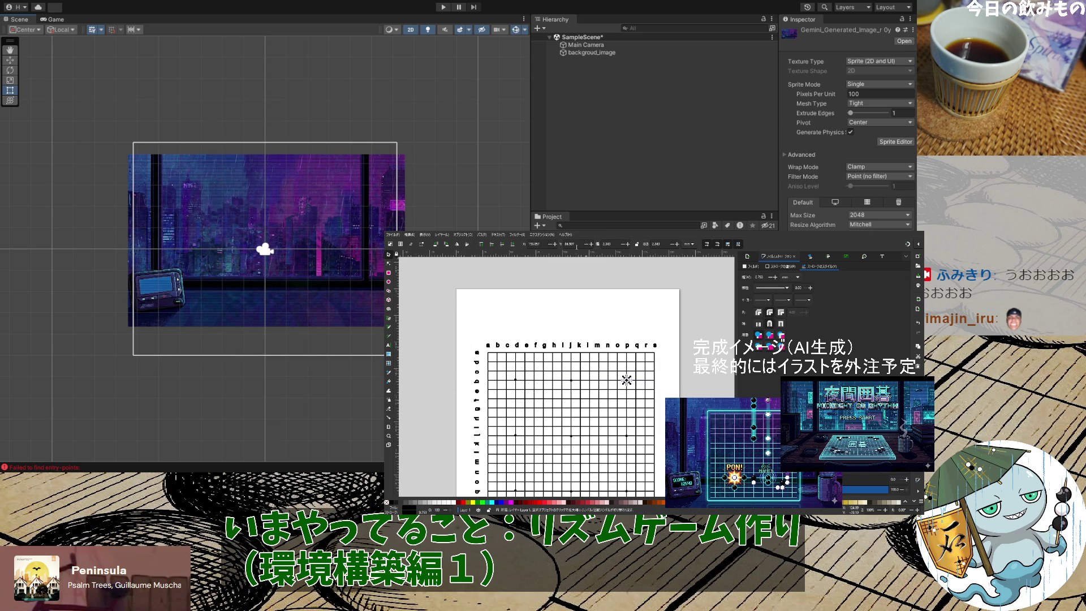
key("Escape")
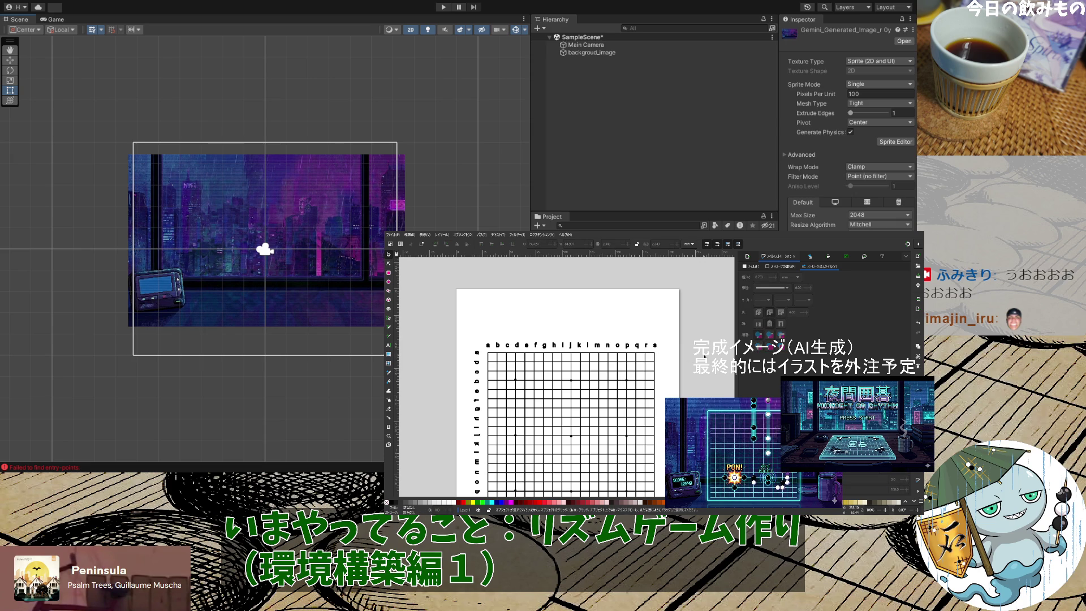
scroll(692, 355, "down", 5)
mouse_move(588, 448)
left_mouse_down()
mouse_move(555, 257)
mouse_move(572, 264)
mouse_move(516, 264)
left_mouse_up()
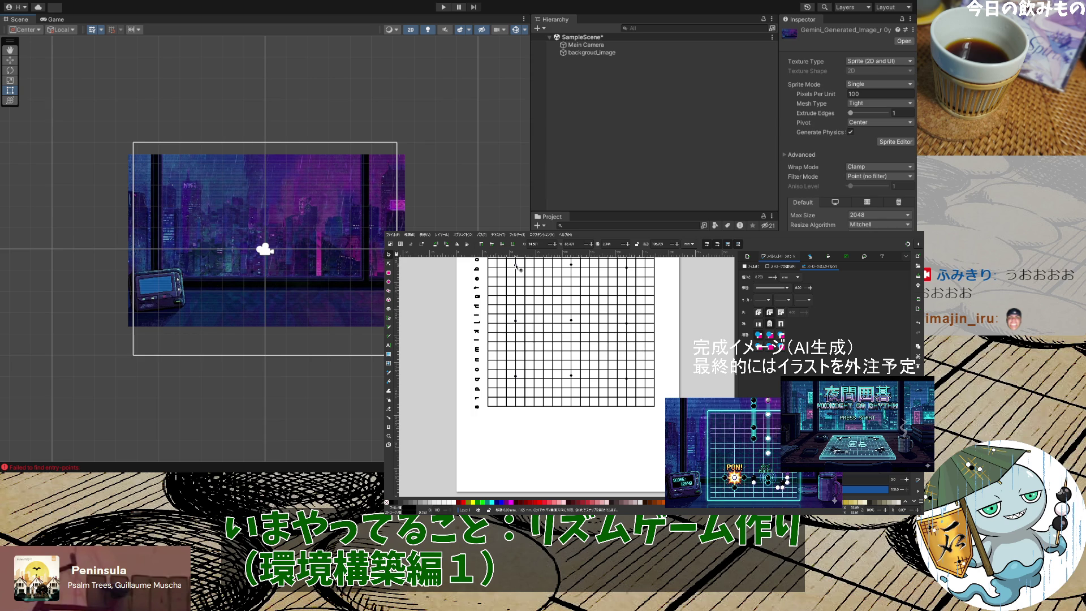
left_click_drag(520, 270, 520, 268)
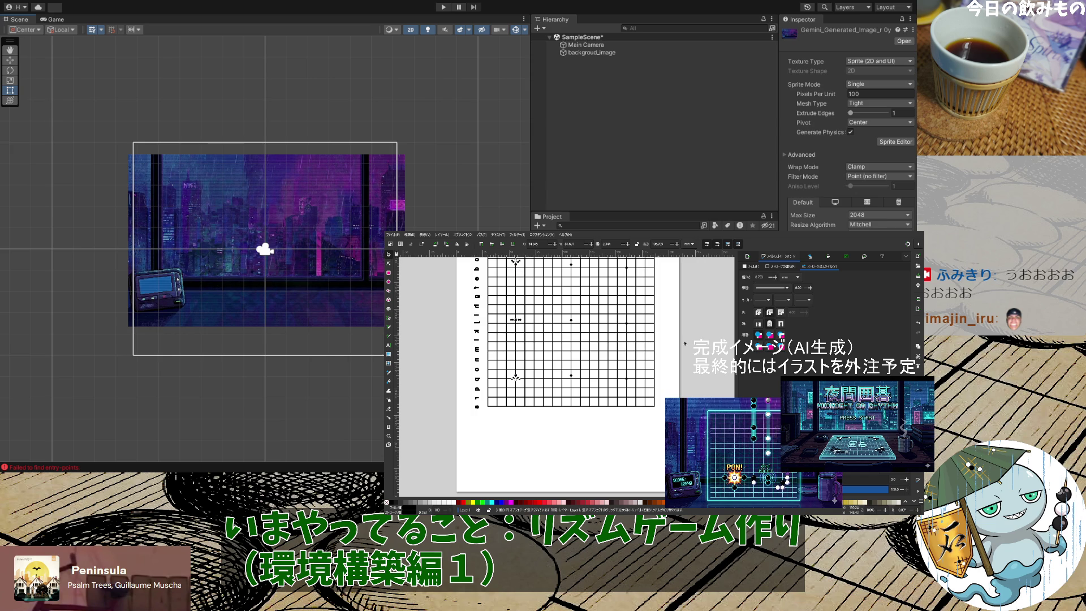
Level the three top-row dots on a common horizontal centre with Align and Distribute
left_click(665, 335)
scroll(665, 335, "up", 2)
mouse_move(695, 327)
left_mouse_down()
mouse_move(447, 301)
mouse_move(685, 305)
left_mouse_up()
left_click(695, 335)
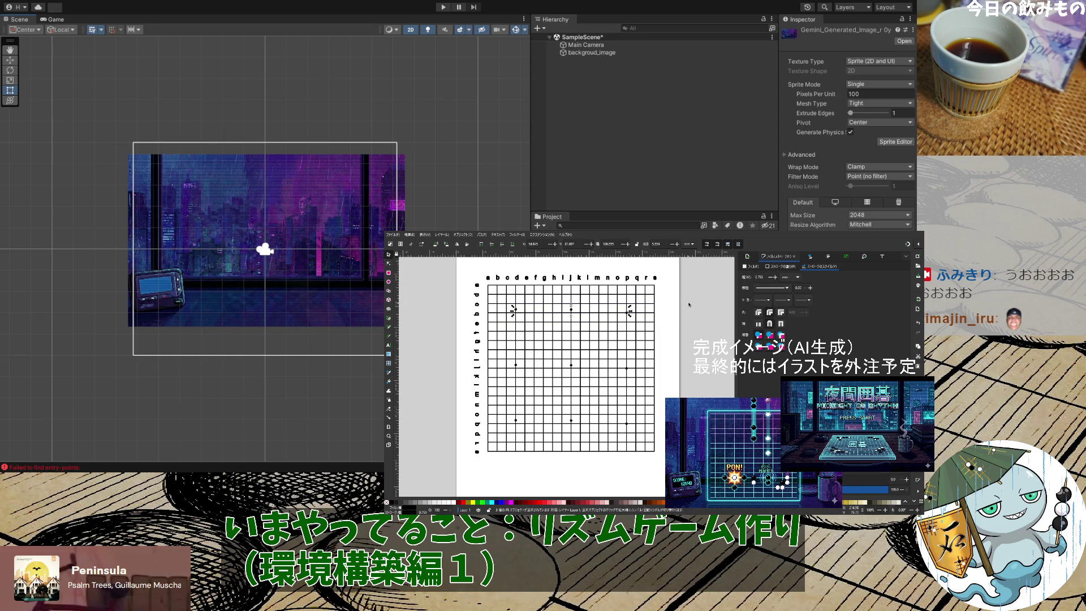
left_click(828, 258)
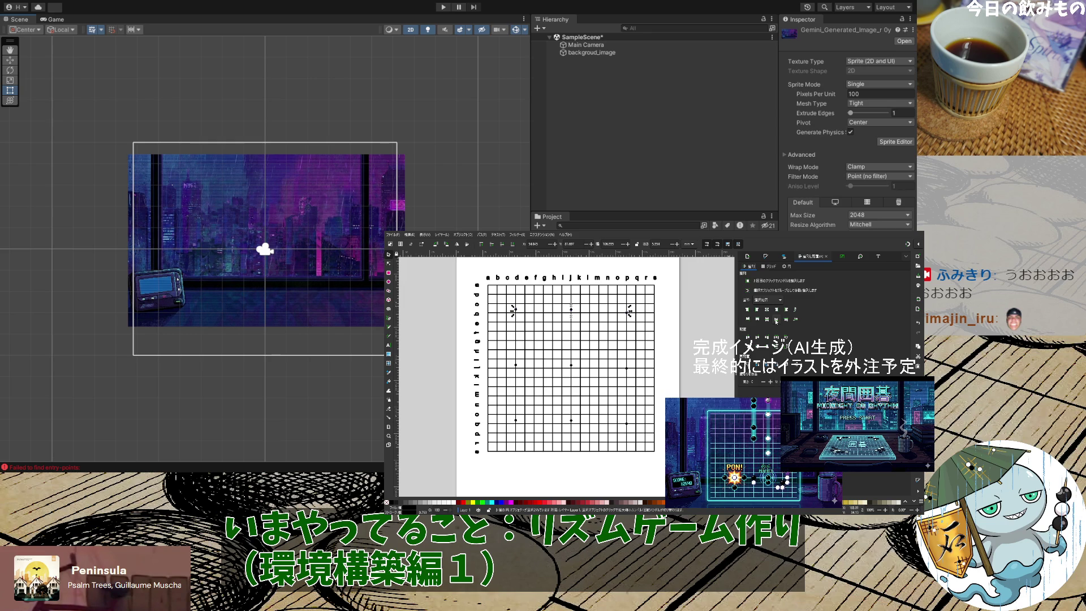
left_click(777, 320)
Level the middle-row and bottom-row dots the same way
left_click(674, 370)
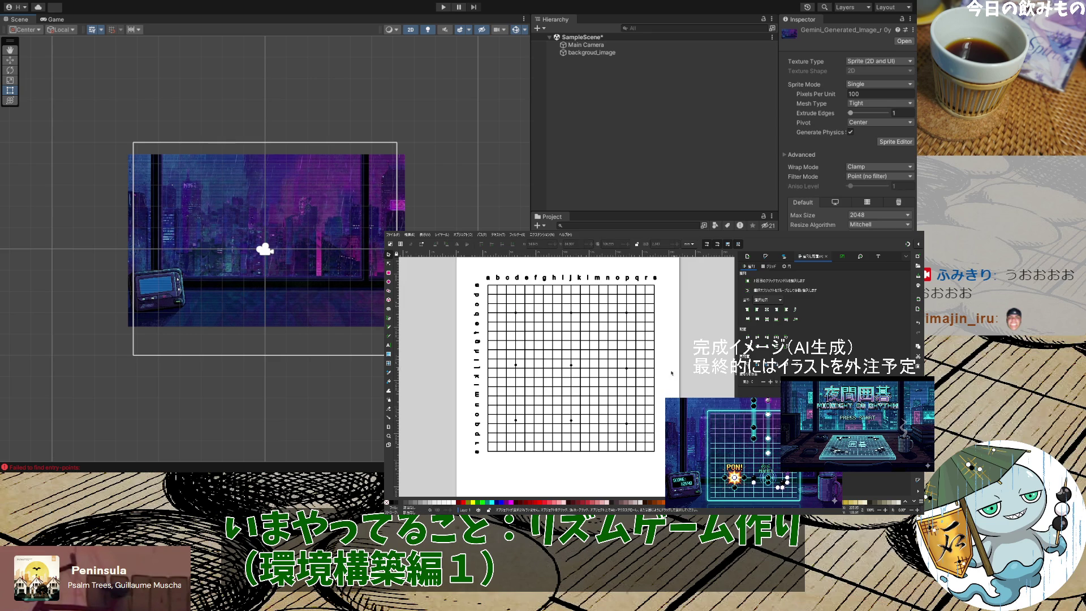
left_click_drag(683, 373, 493, 359)
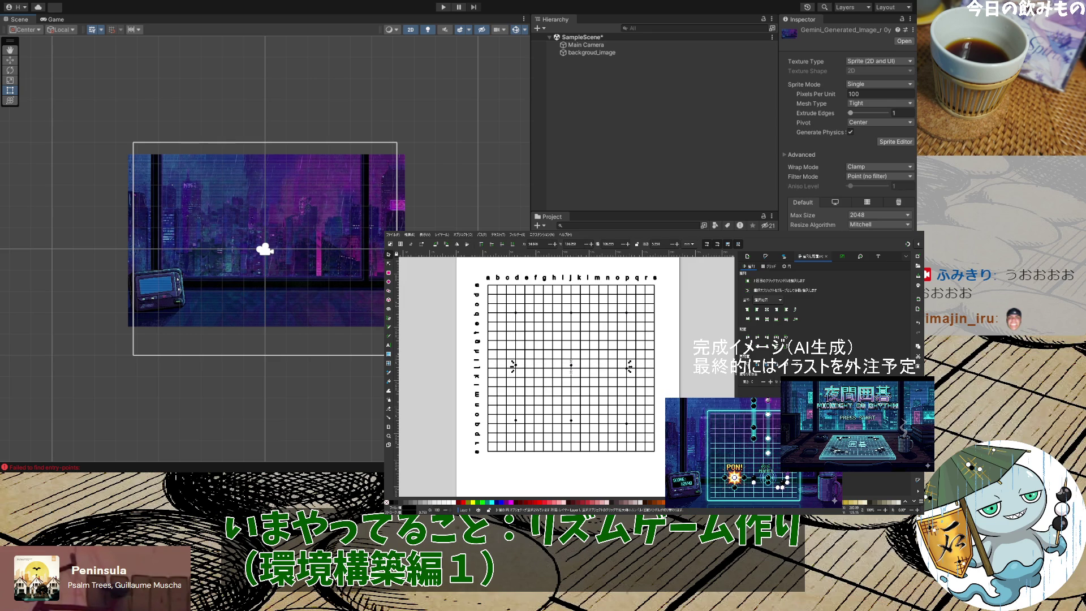
left_click(769, 331)
left_click_drag(679, 423, 511, 419)
left_click(783, 321)
left_click(683, 398)
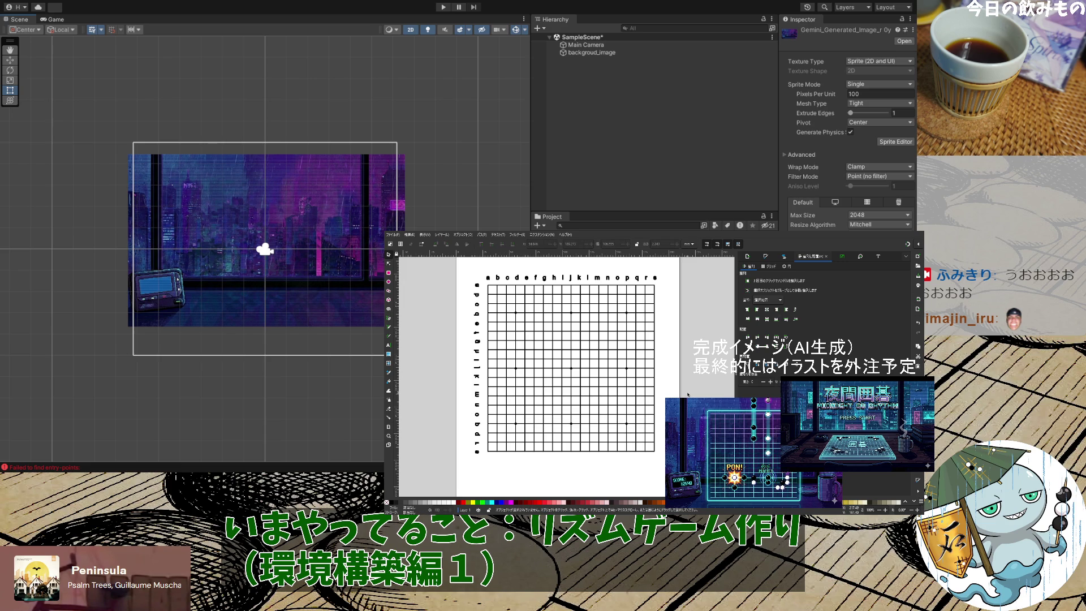
scroll(595, 441, "down", 3)
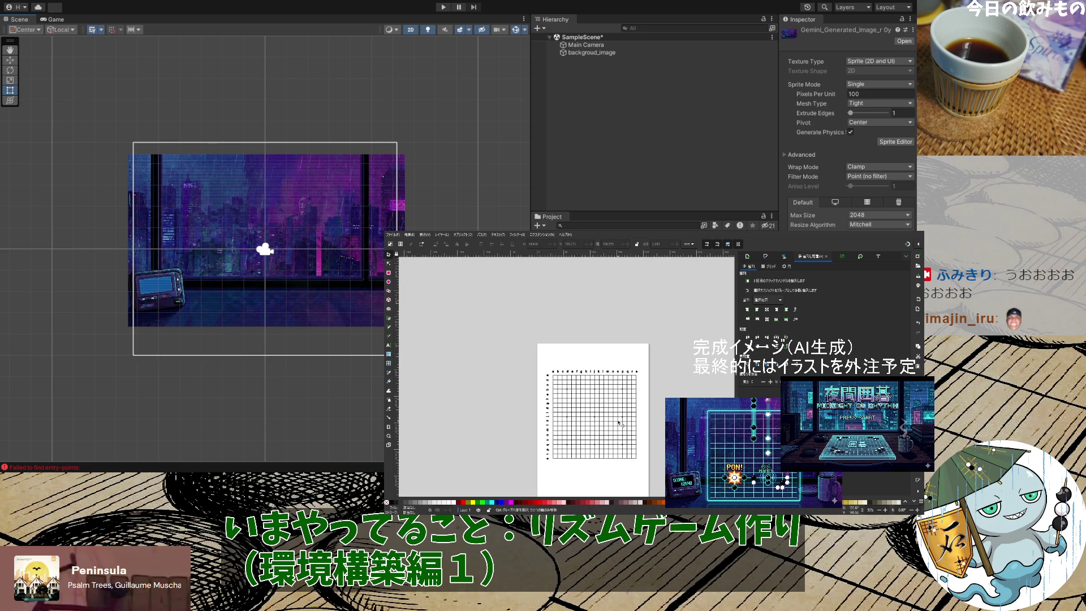
Zoom out to 50% to see the whole labelled grid on the page
scroll(596, 441, "up", 3)
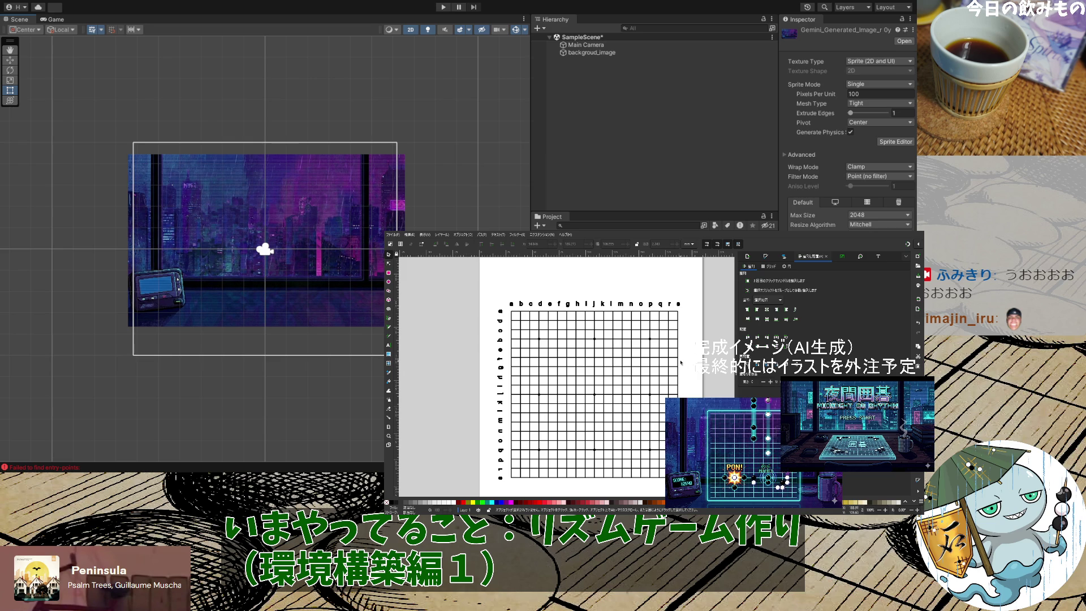
scroll(682, 363, "down", 2)
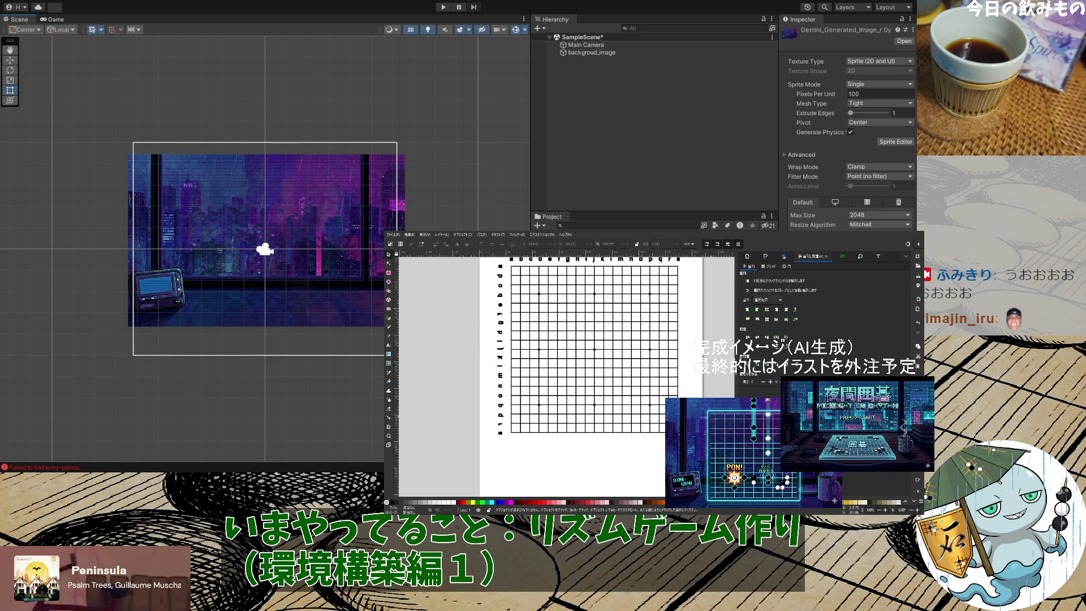
scroll(696, 398, "down", 3)
scroll(695, 398, "up", 3)
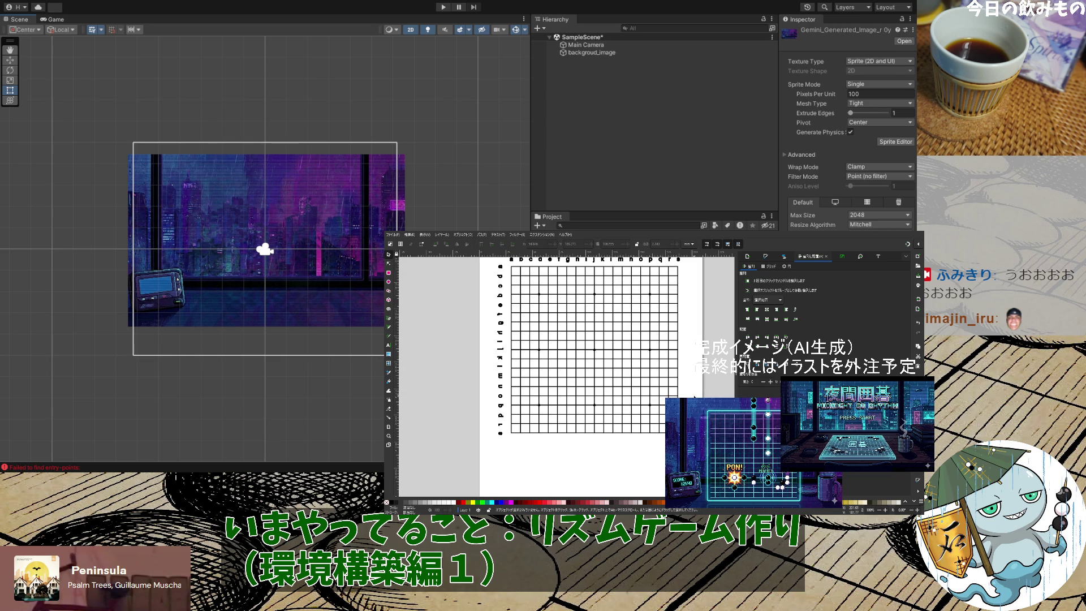
scroll(695, 398, "up", 1)
scroll(695, 397, "up", 2)
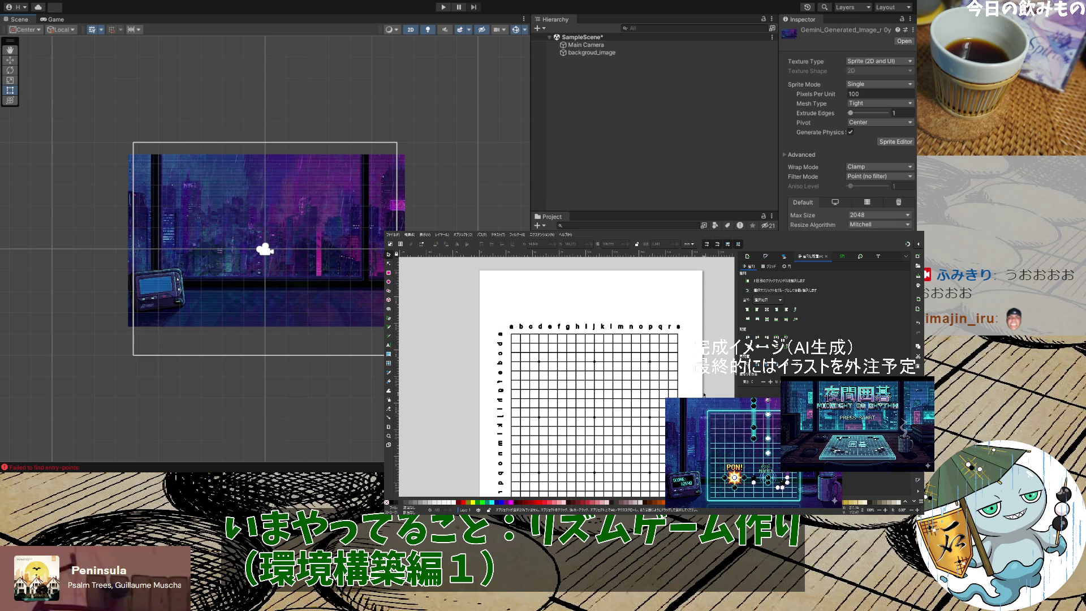
Select all the letters and grid lines, clear the selection, and show the Layers and Objects list
left_click(561, 389)
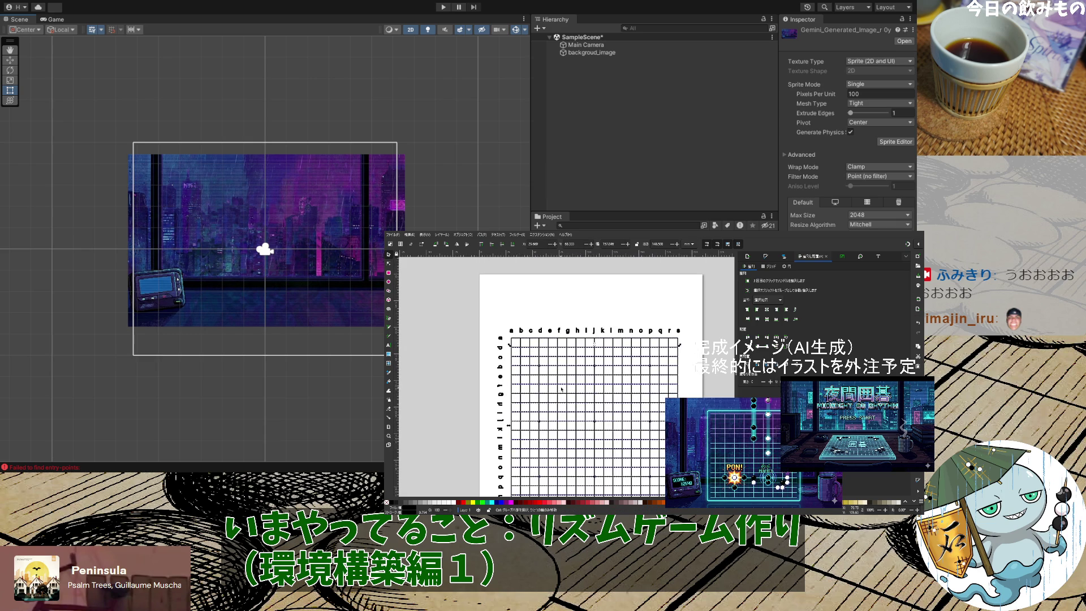
scroll(561, 389, "down", 2)
key("ctrl+a")
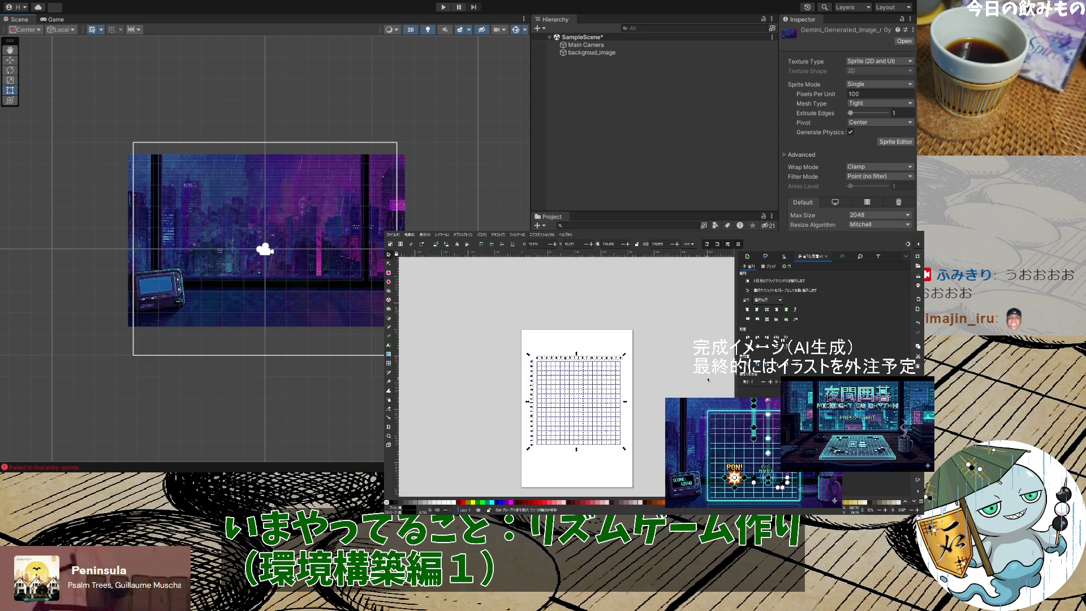
left_click(671, 362)
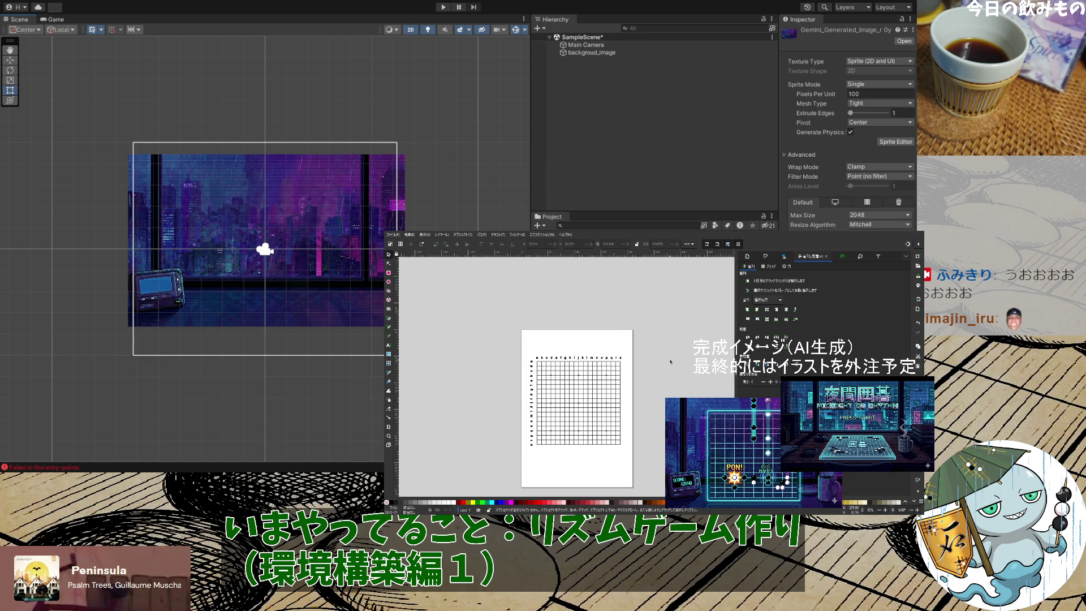
left_click(766, 257)
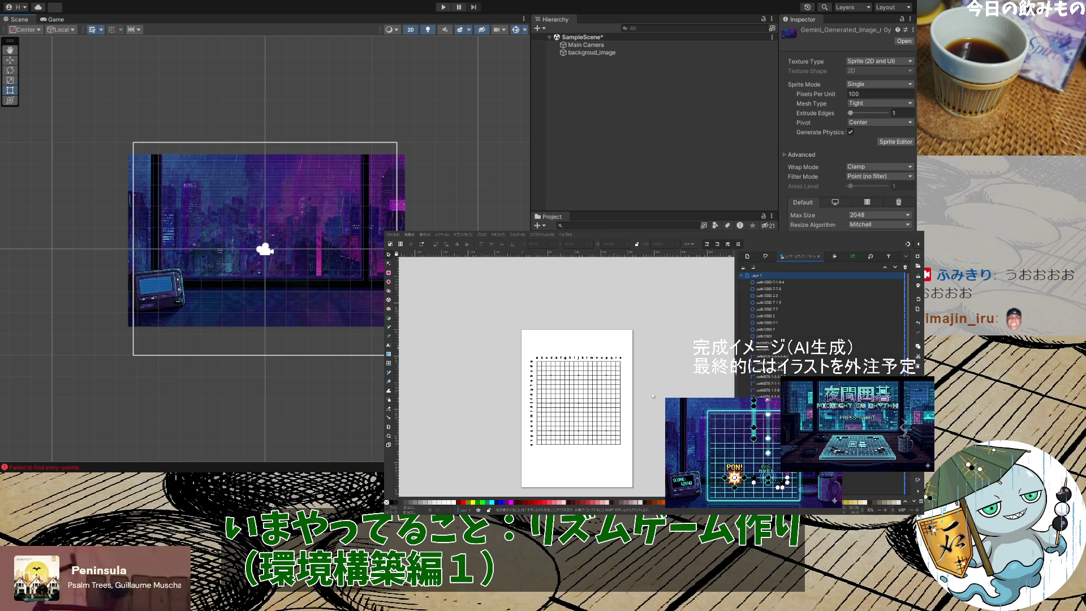
Hide Layer 1 and paste a copy of the grid onto the page in Layer 2
left_click(742, 276)
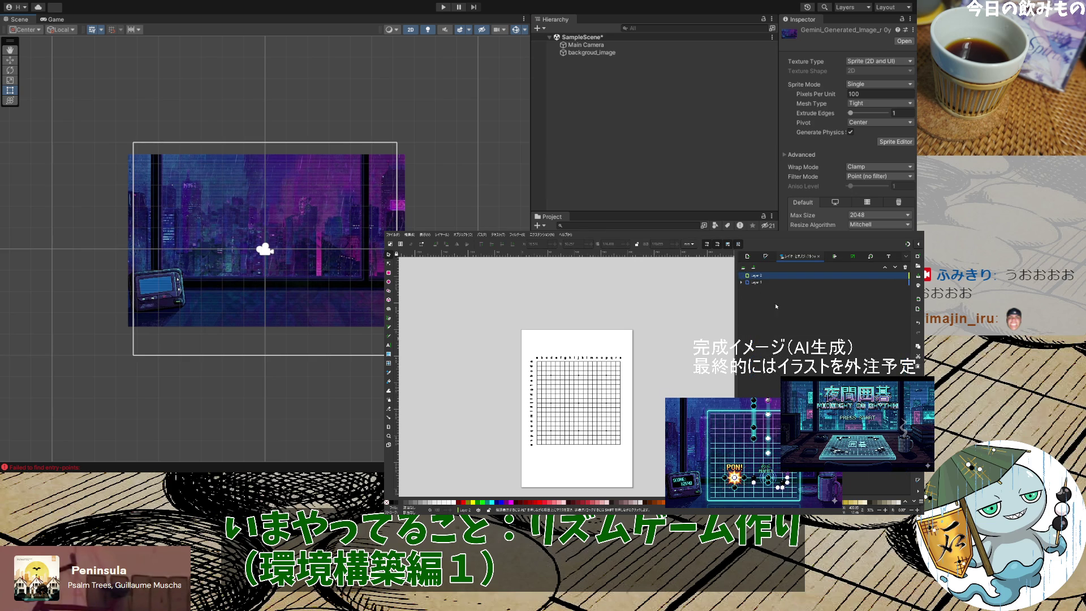
left_click(897, 282)
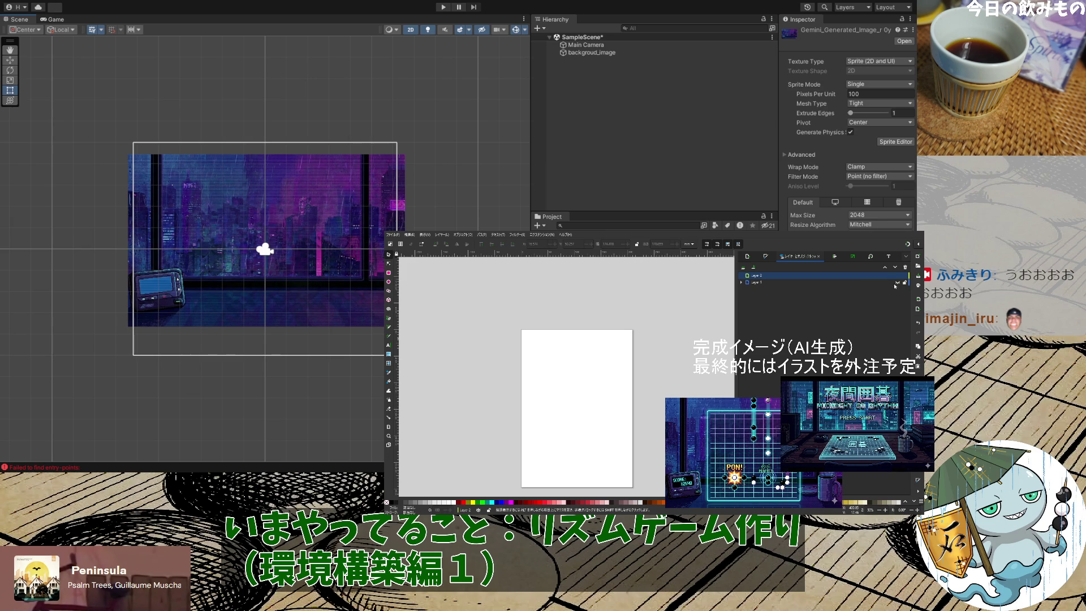
key("ctrl+v")
left_click_drag(531, 298, 581, 380)
left_click(644, 383)
key("1")
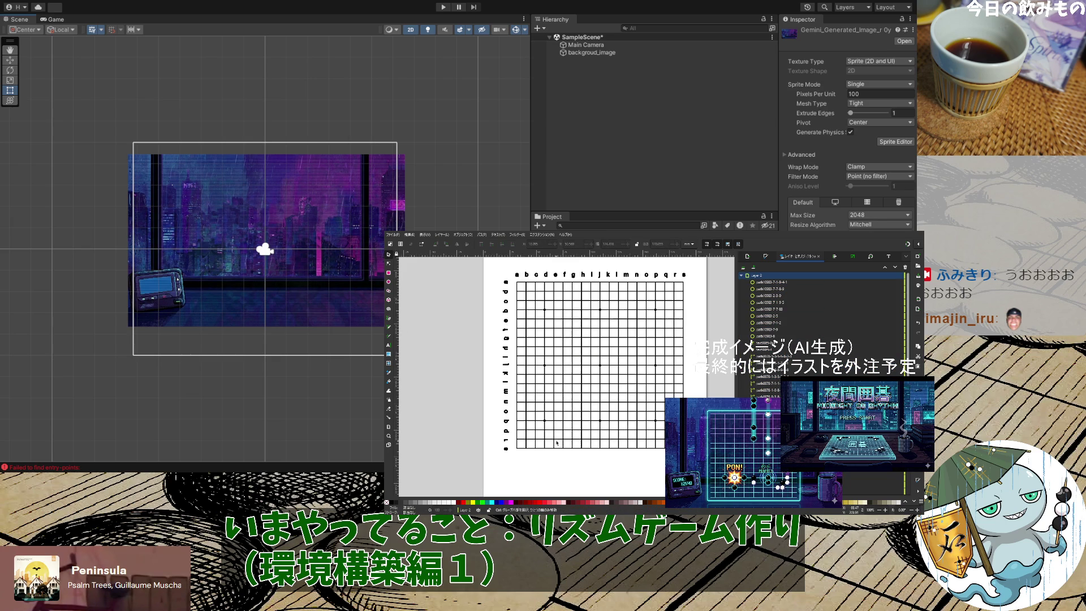
scroll(703, 304, "up", 3)
scroll(702, 304, "down", 2)
Delete the copied grid's top letter row and left letter column
left_click(684, 298)
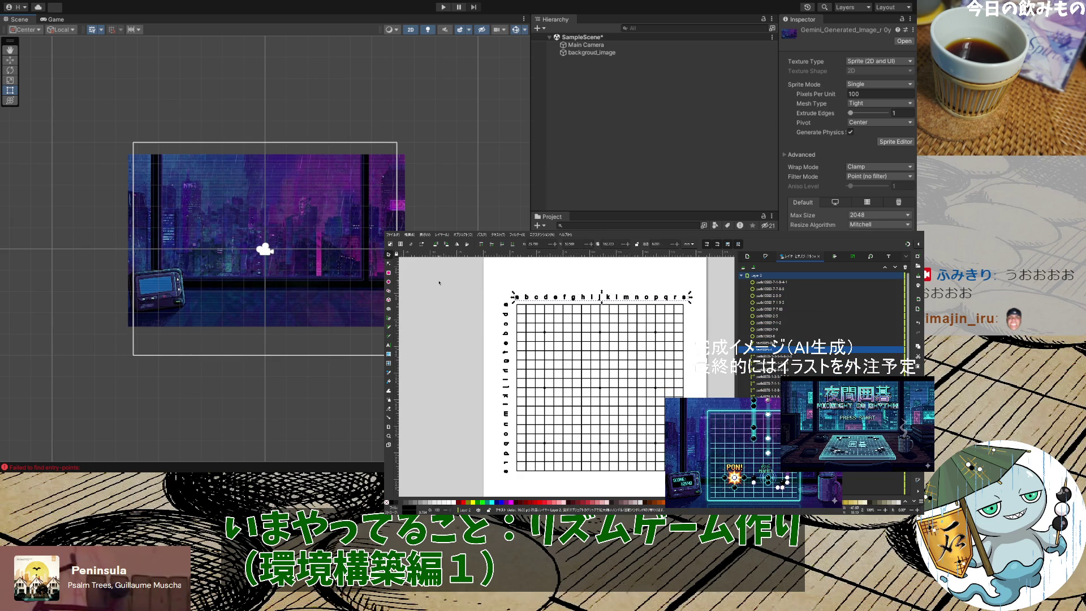
key("Delete")
left_click_drag(490, 295, 518, 488)
key("Delete")
Nudge the copied grid a few pixels left and make Layer 1 visible again
mouse_move(489, 293)
left_mouse_down()
mouse_move(635, 481)
mouse_move(693, 481)
left_mouse_up()
left_click_drag(567, 307, 563, 307)
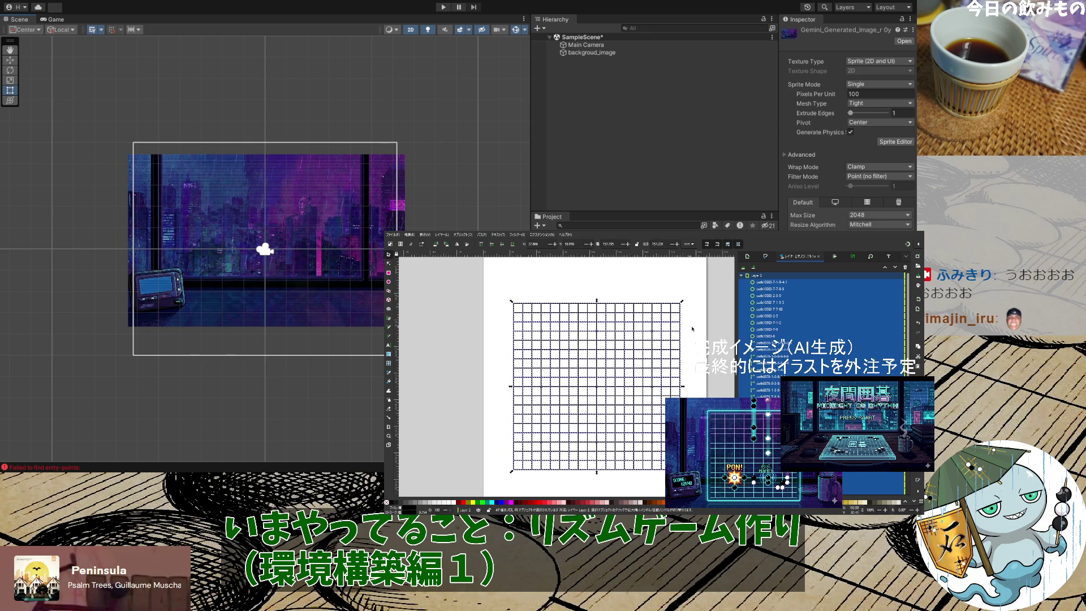
left_click(717, 333)
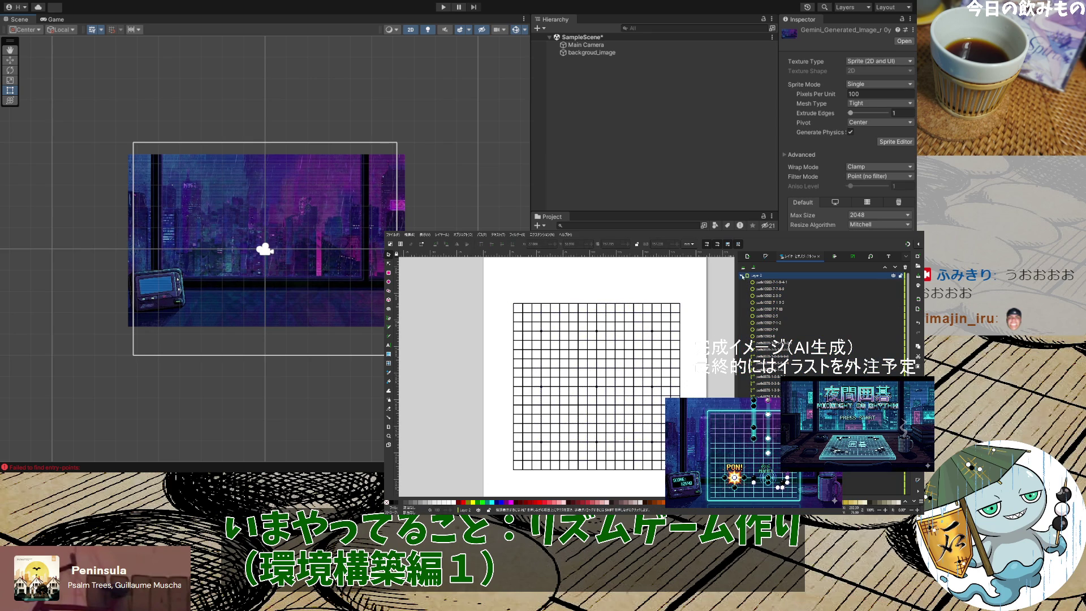
left_click(742, 276)
left_click(899, 283)
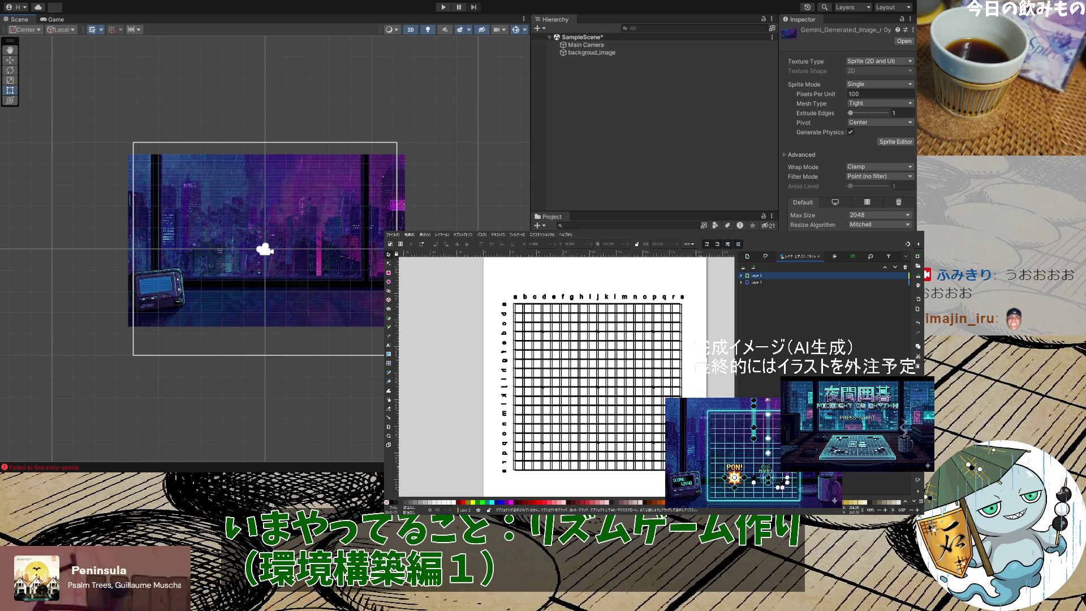
Move the copied grid lines over the original grid and select everything on Layer 2
key("ctrl+a")
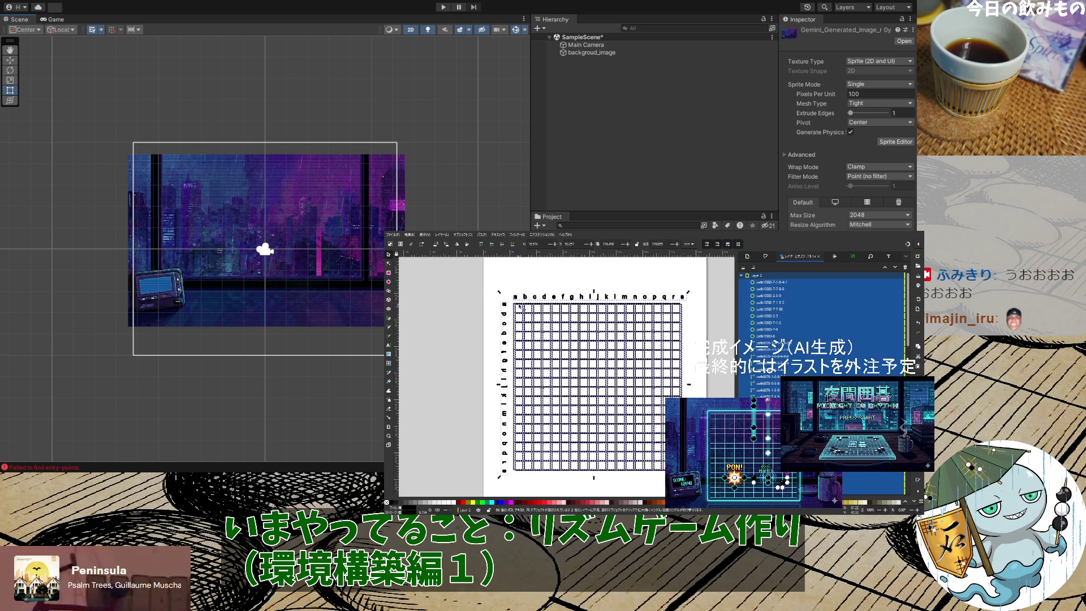
left_click_drag(525, 309, 564, 315)
left_click(709, 318)
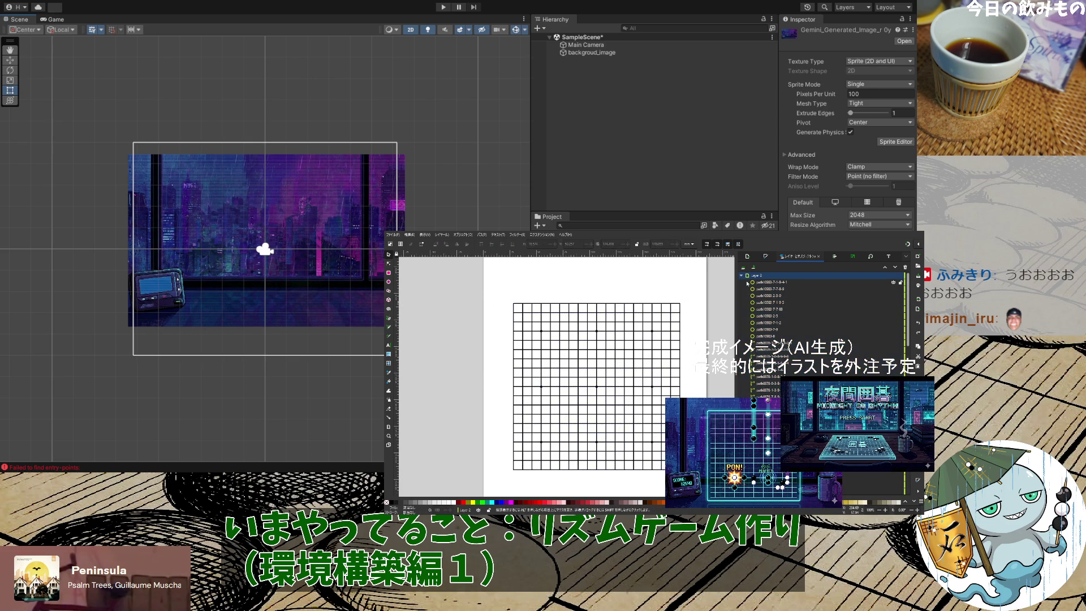
left_click(742, 275)
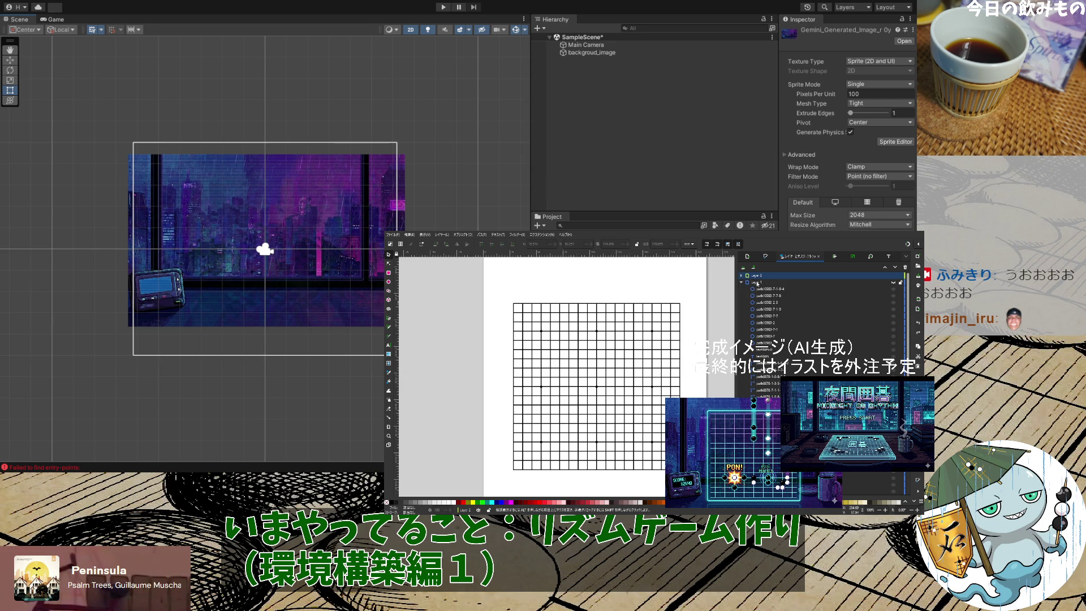
left_click(893, 283)
left_click(761, 276)
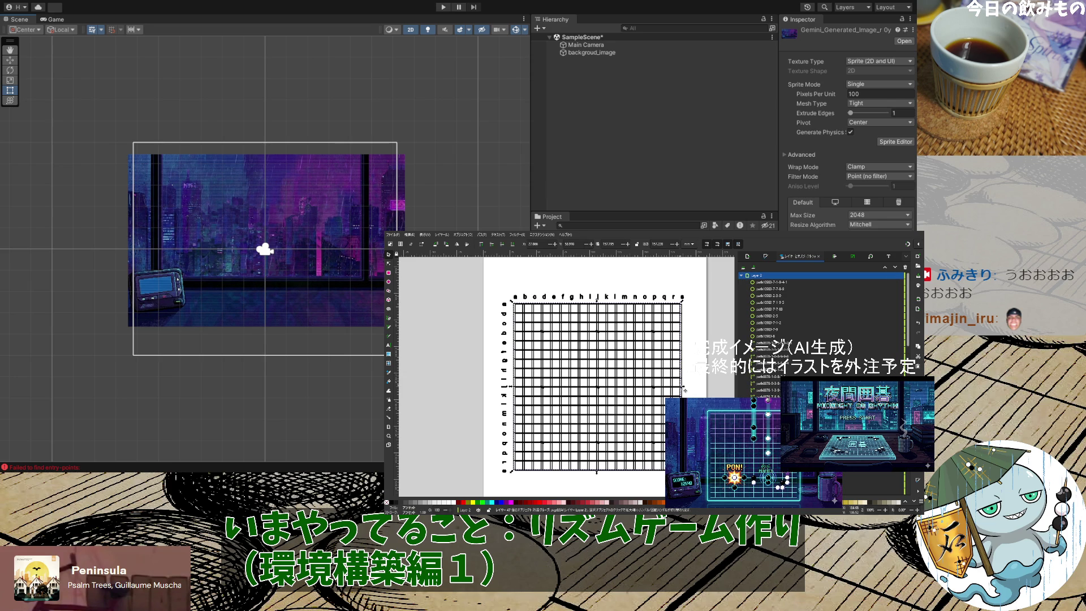
scroll(682, 383, "up", 6)
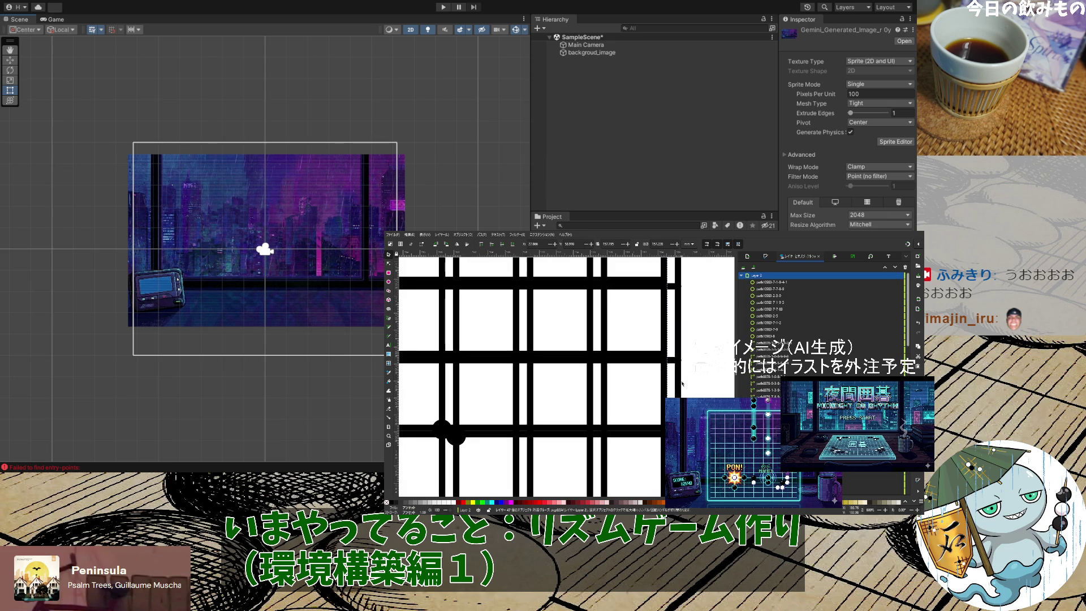
Make Layer 2 active and shift its paths right onto Layer 1's lines at 800%, then zoom back to 100%
left_click_drag(665, 360, 674, 368)
left_click(756, 276)
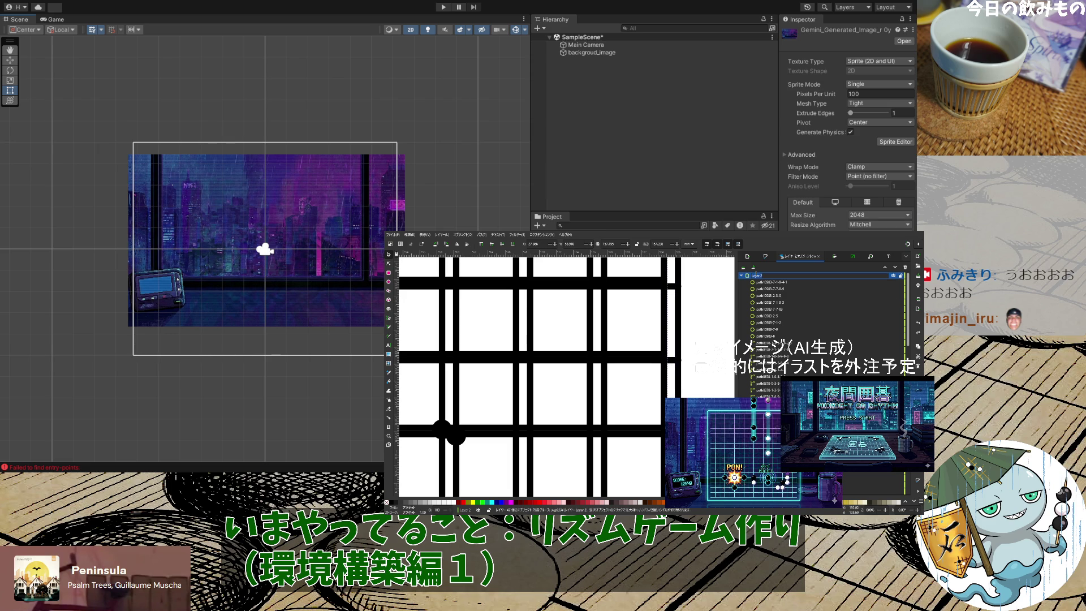
left_click(747, 277)
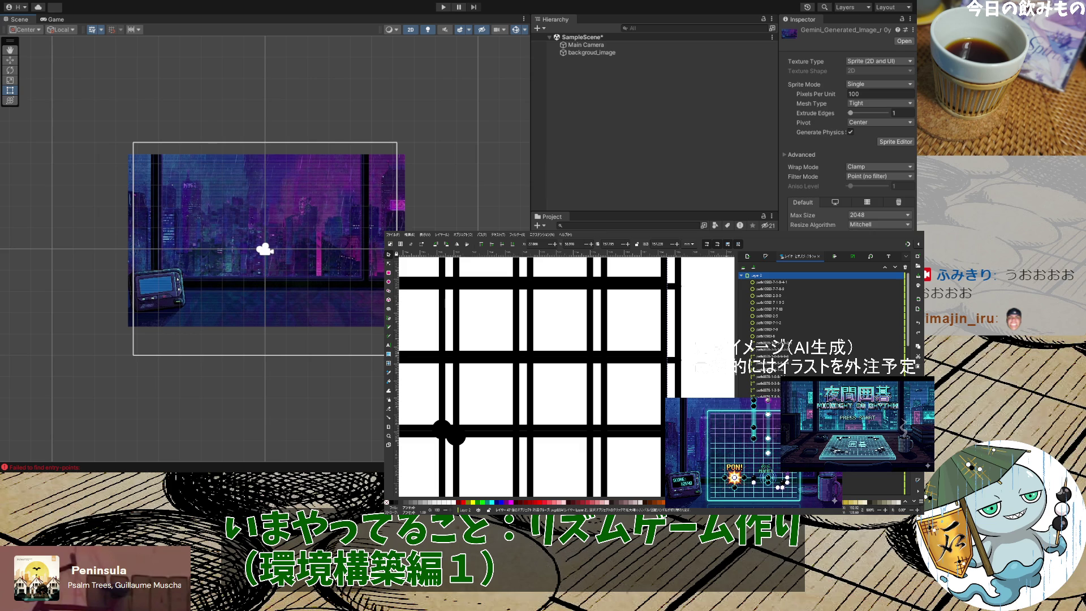
scroll(784, 285, "down", 5)
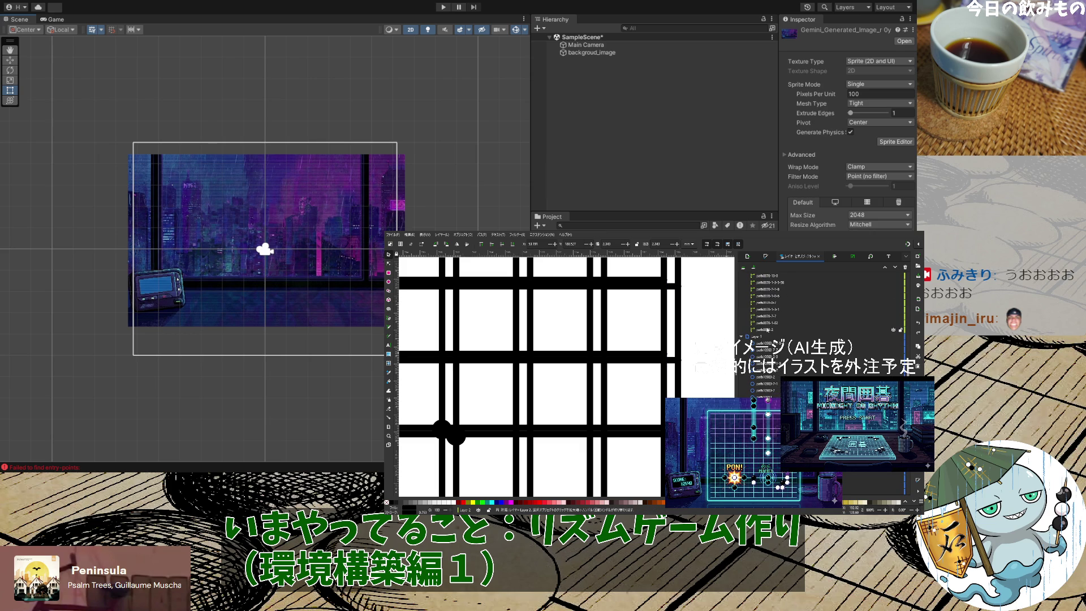
left_click(767, 329, "shift")
left_click_drag(668, 348, 682, 352)
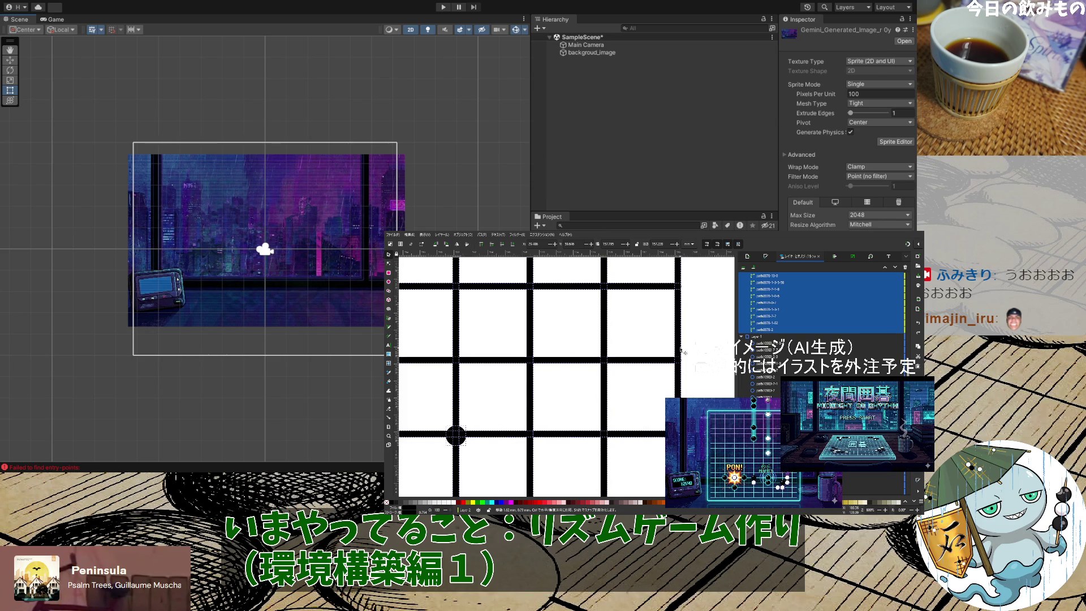
key("Escape")
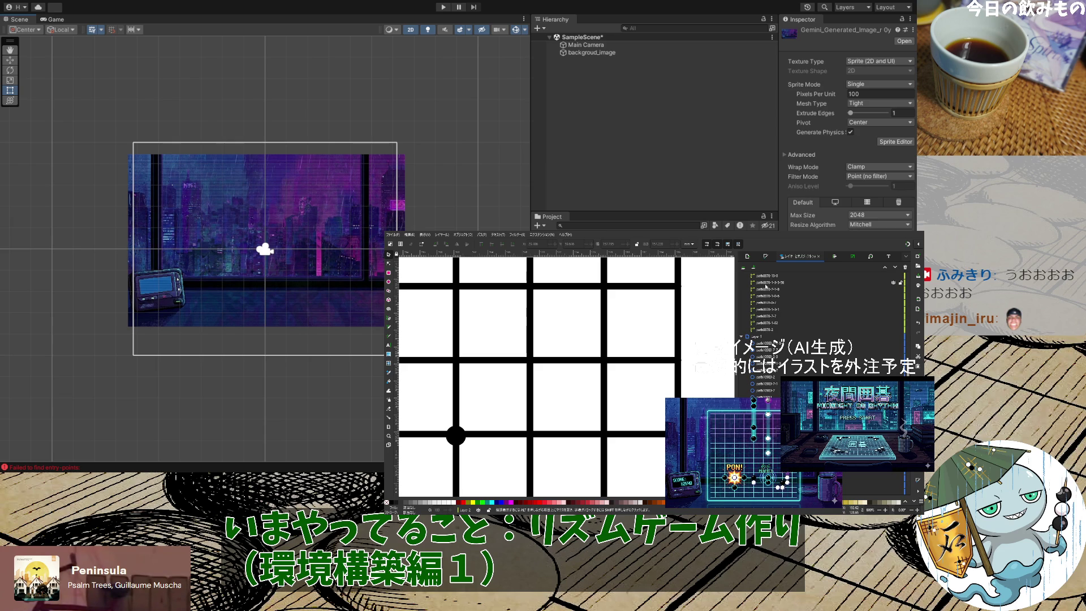
scroll(767, 280, "down", 3)
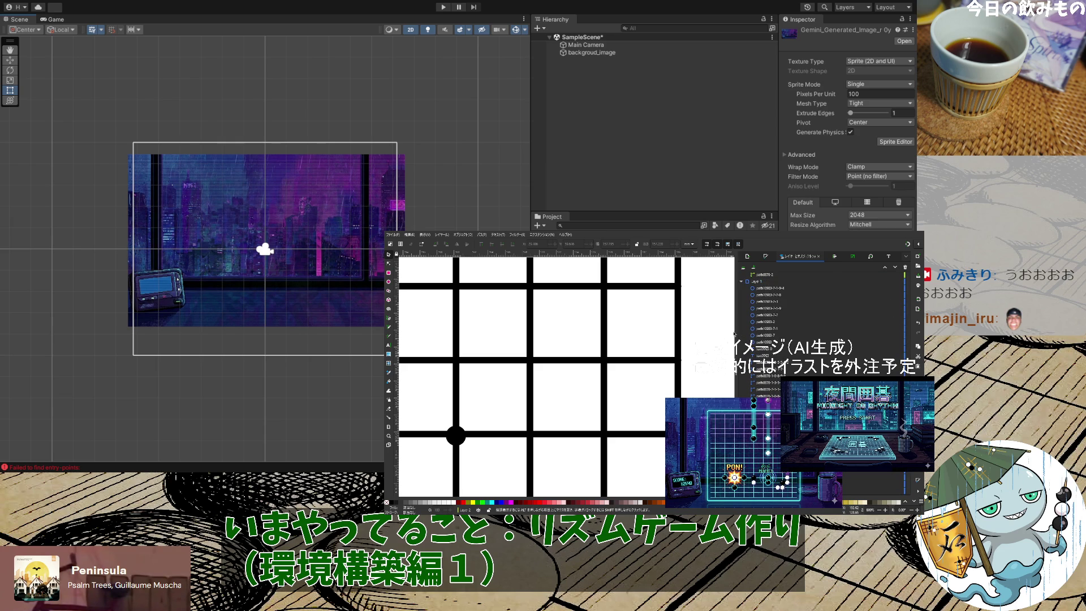
scroll(741, 283, "down", 5)
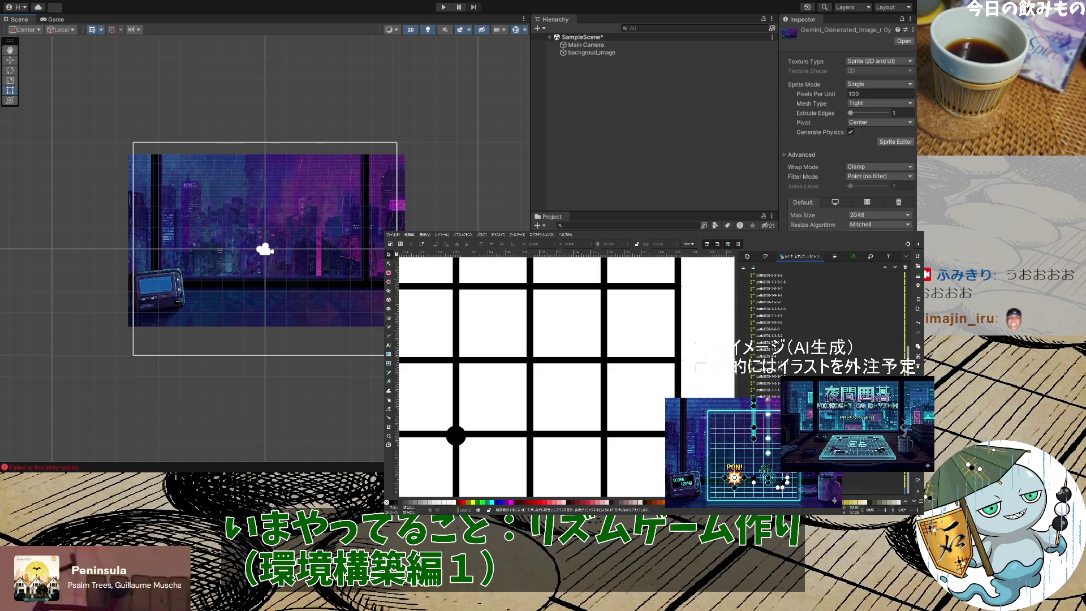
scroll(694, 391, "down", 6)
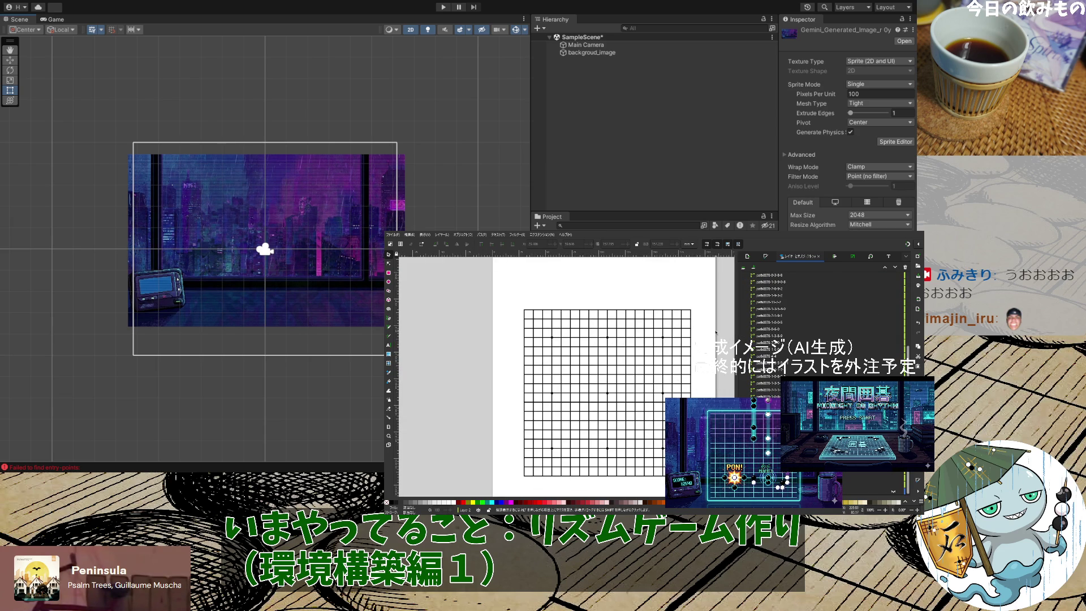
Pull the grid's right edge slightly inward to narrow it
left_click_drag(486, 489, 717, 285)
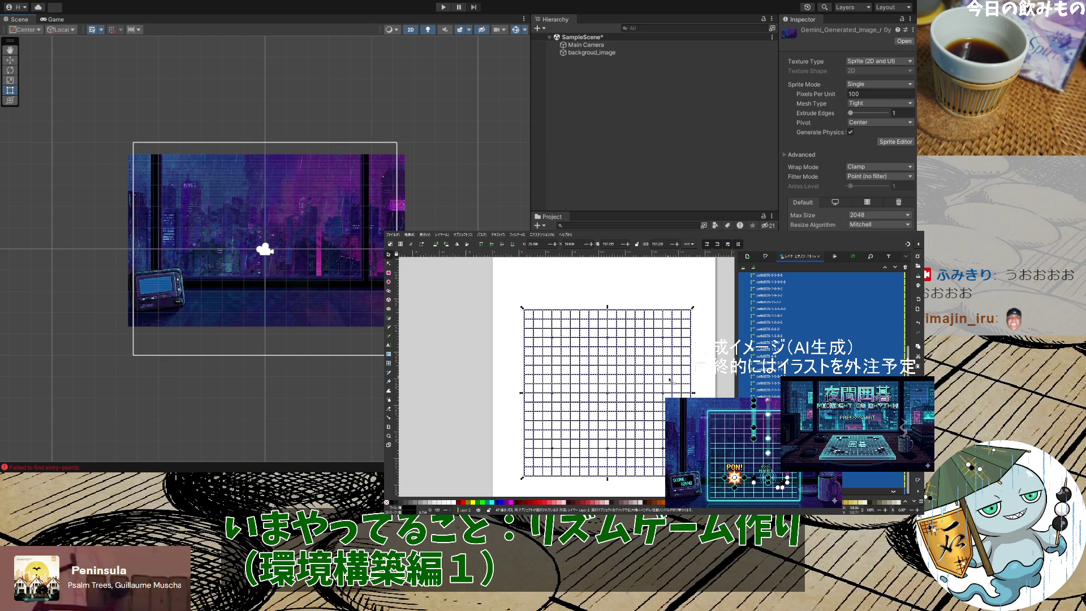
left_click_drag(694, 394, 683, 393)
left_click(715, 383)
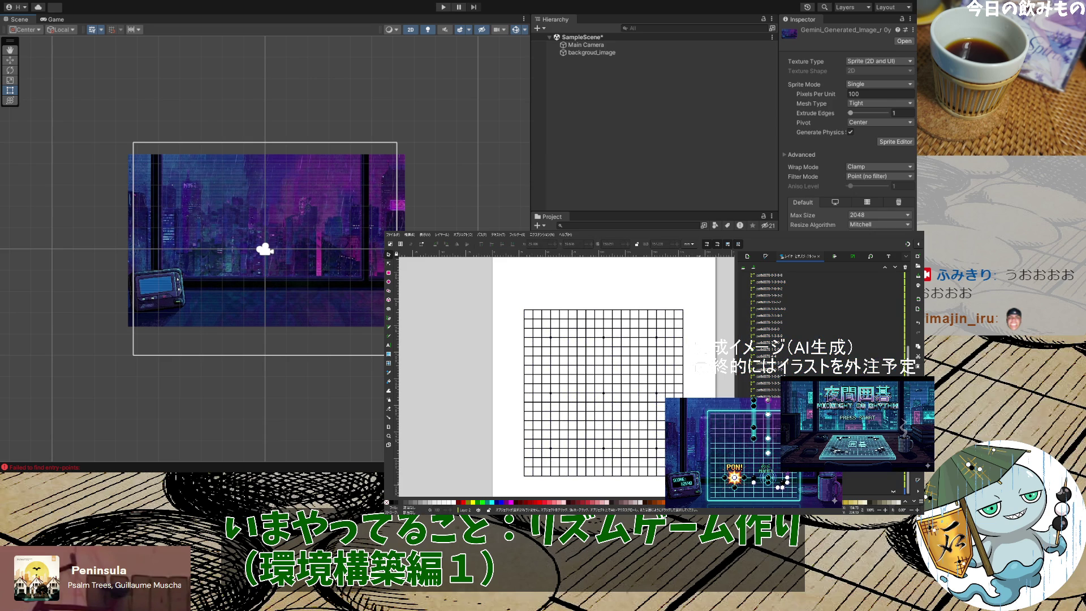
Select the whole grid and set a horizontal skew of 0.100 in Object > Transform
left_click_drag(696, 487, 504, 309)
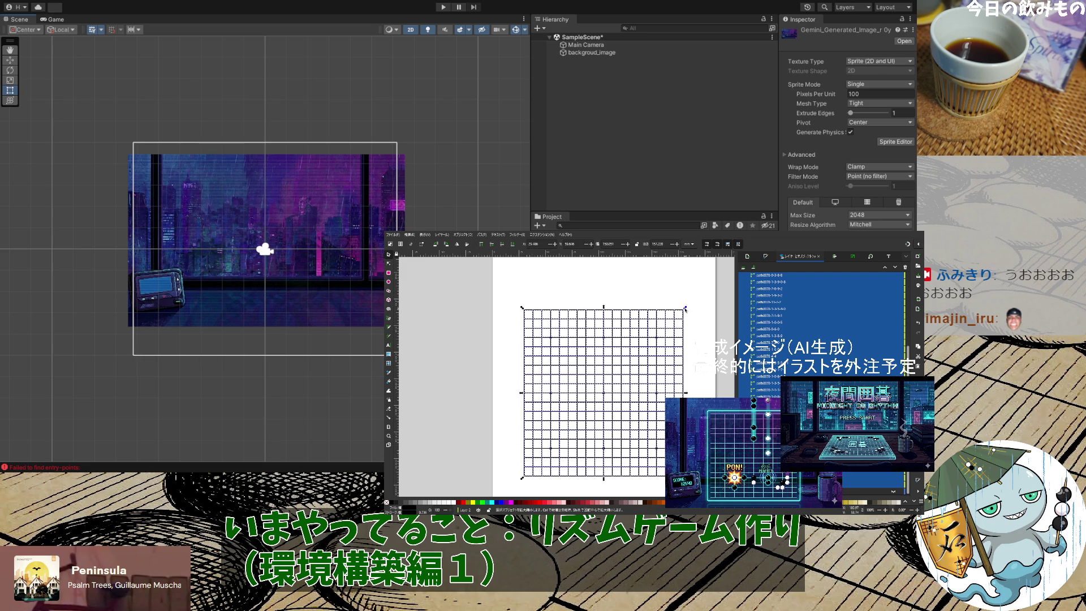
left_click(685, 308)
left_click(871, 257)
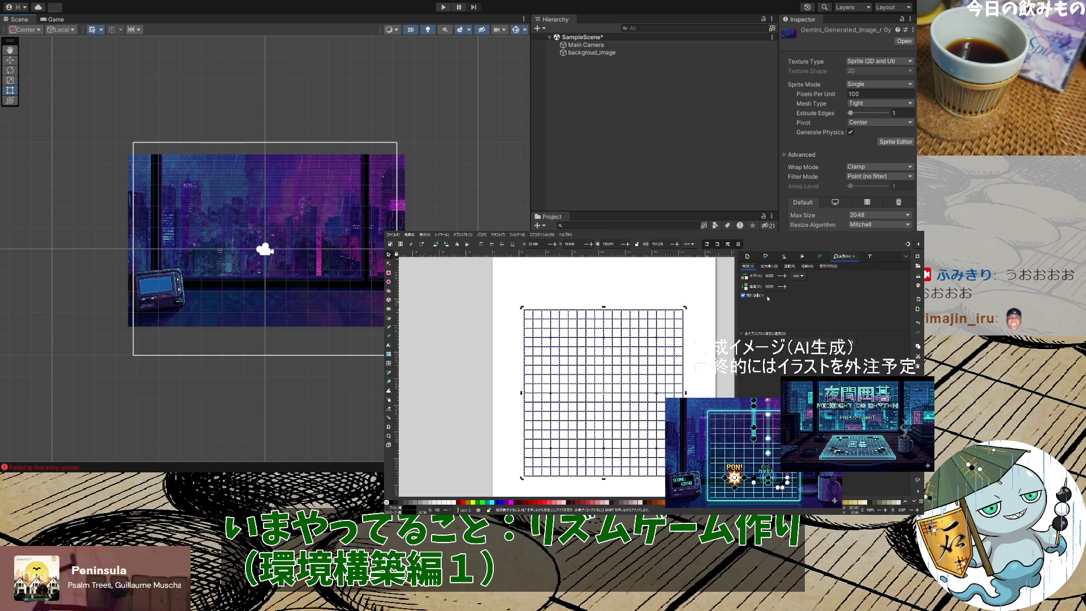
left_click(808, 266)
left_click(784, 275)
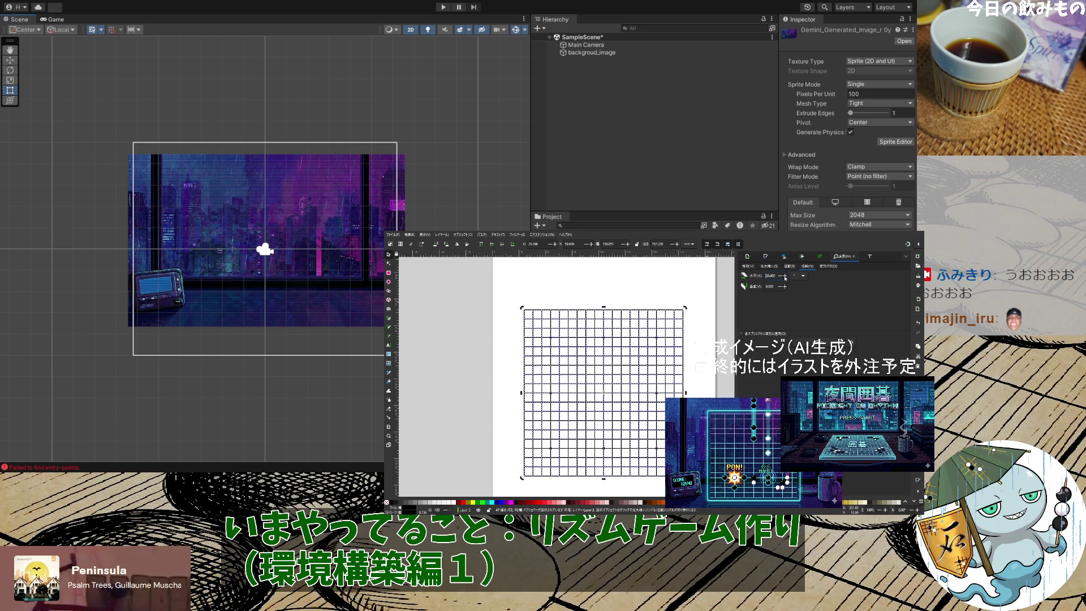
Try a horizontal transform value of 1000 on the grid, step it down, then undo the distortion
left_click(785, 276)
type("1000")
key("Return")
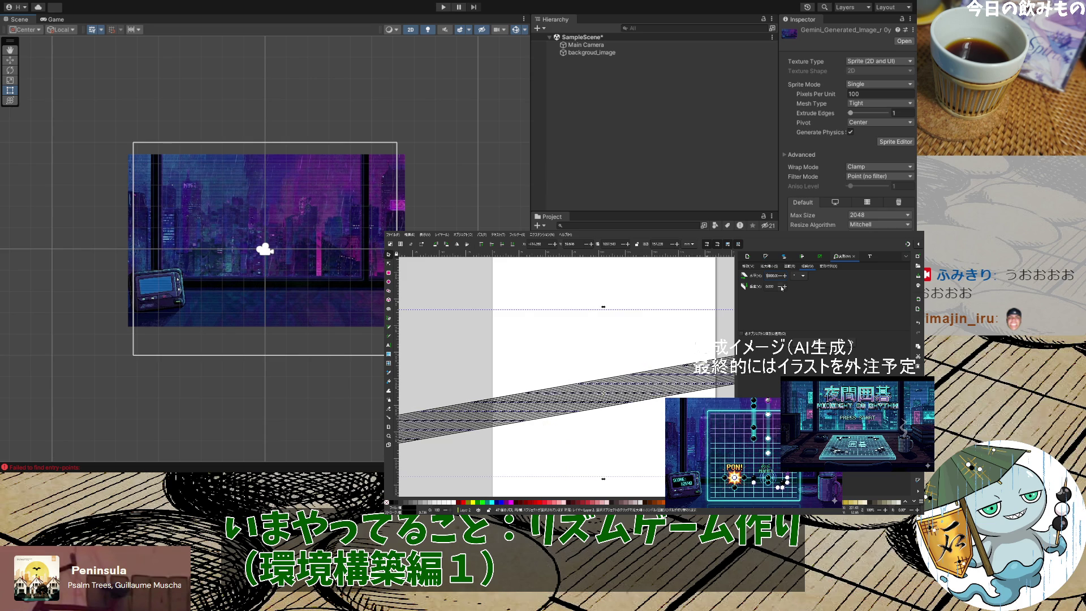
left_click(782, 286)
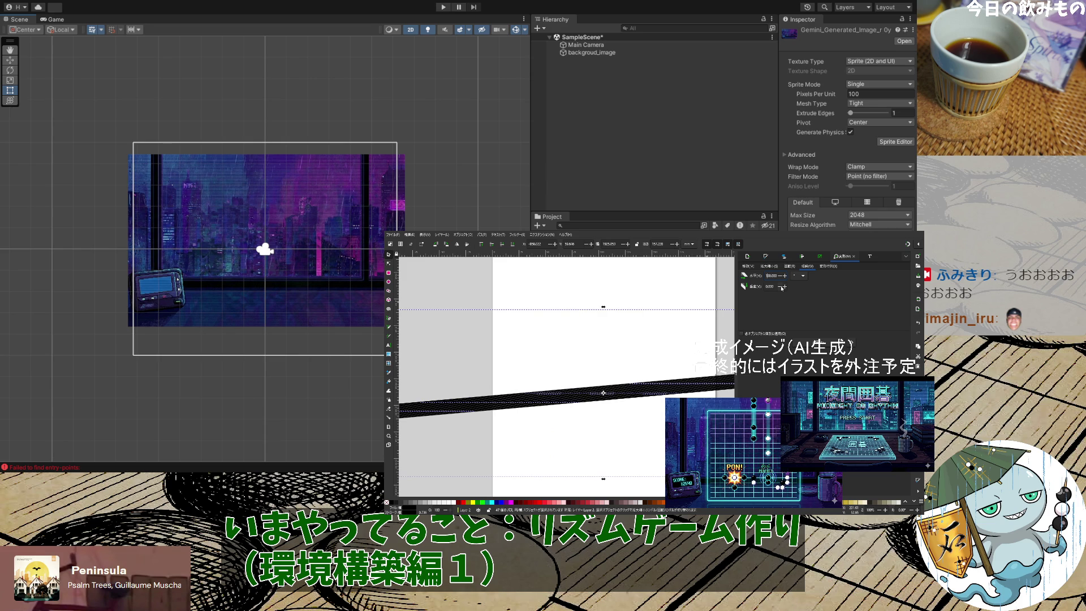
left_click(783, 287)
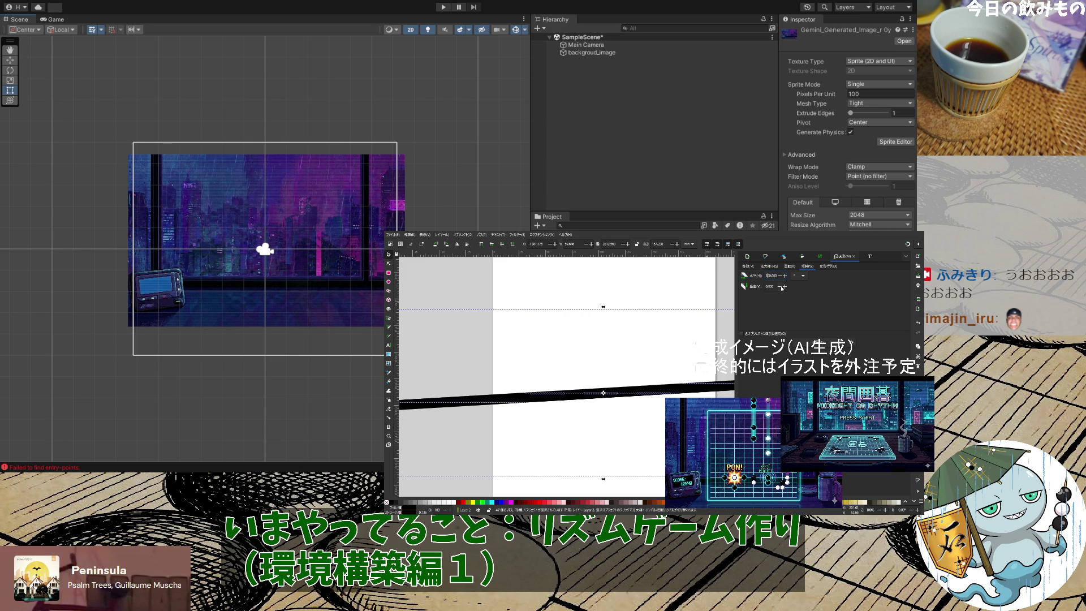
left_click(782, 287)
left_click(782, 287)
key("ctrl+z")
key("ctrl+z")
key("ctrl+z")
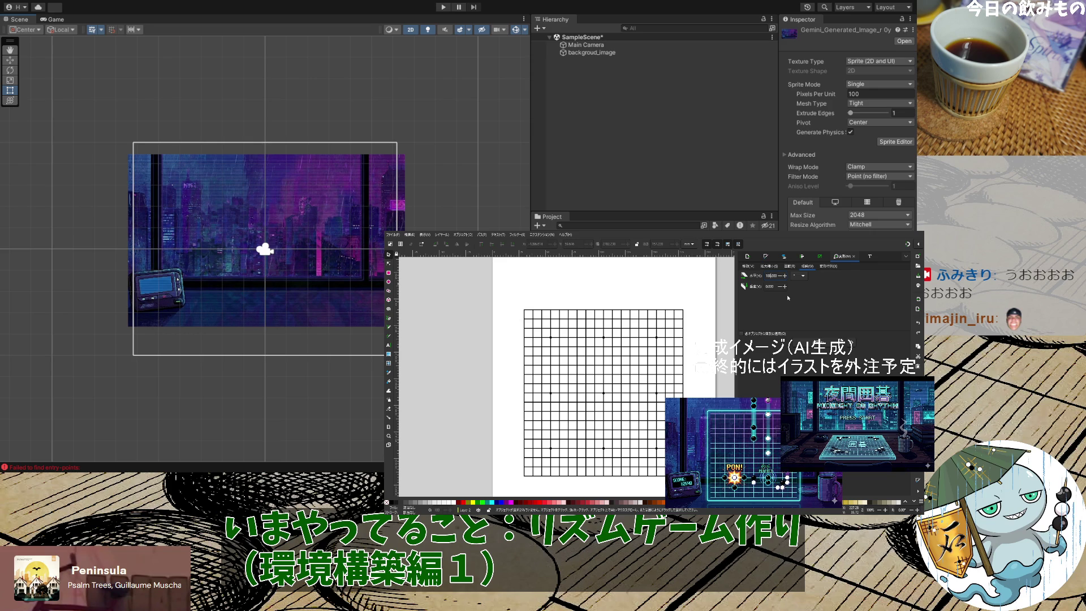
Try entering 0 as the horizontal value, then restore it to 100
type("0")
key("Return")
type("0")
key("Return")
key("ctrl+z")
type("0")
key("Return")
type("00")
key("Return")
type("0")
key("Return")
Experiment with a vertical skew of 1 on the grid, undo it, and return to skew settings
left_click(824, 267)
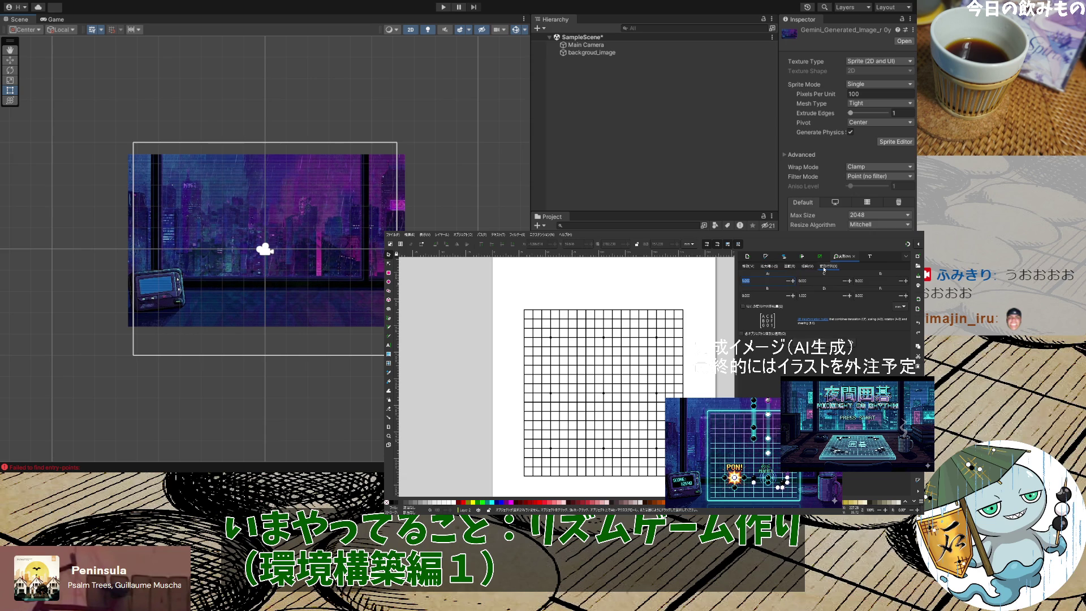
left_click(805, 267)
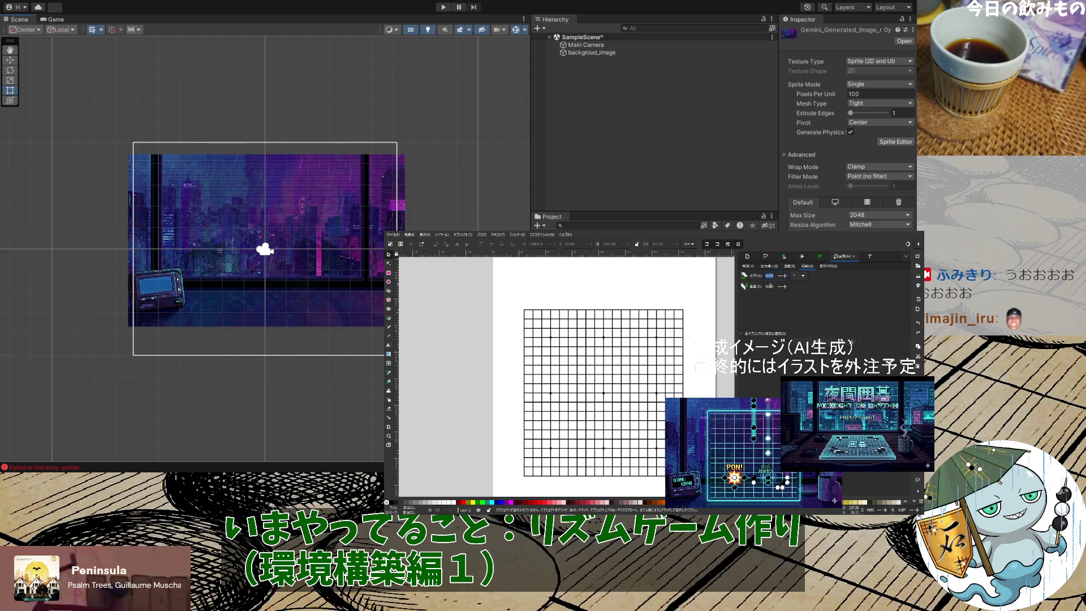
left_click(785, 287)
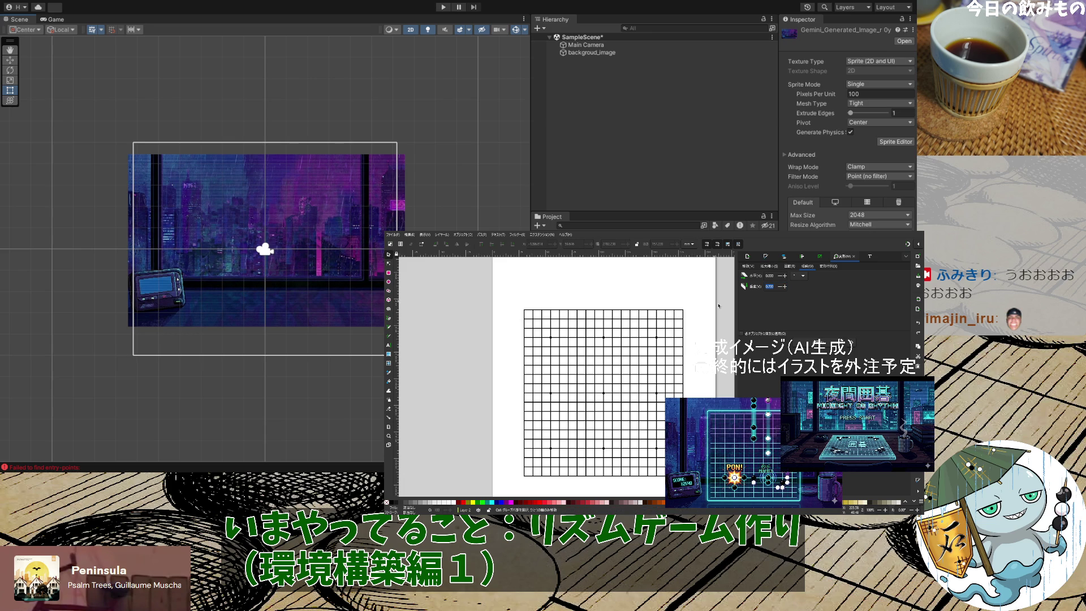
key("ctrl+z")
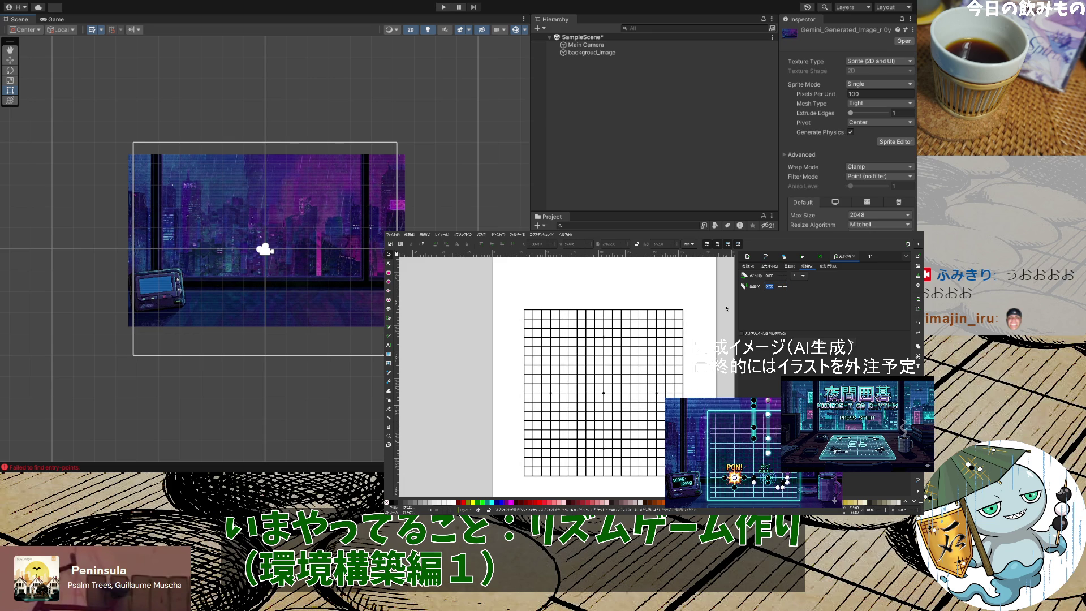
left_click(777, 286)
key("BackSpace")
key("BackSpace")
key("BackSpace")
type("1")
key("Return")
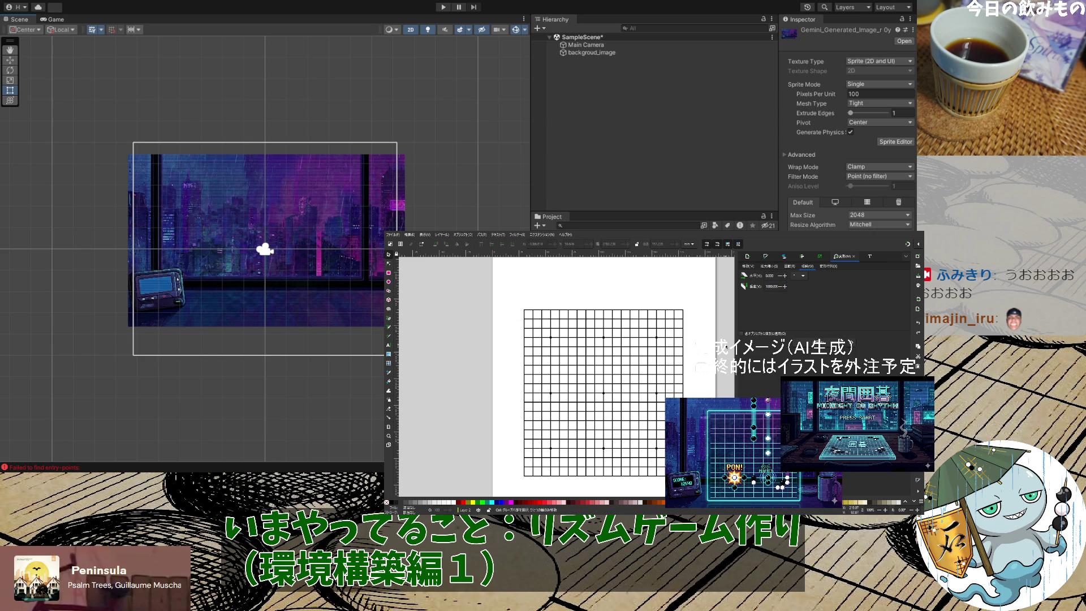
key("ctrl+z")
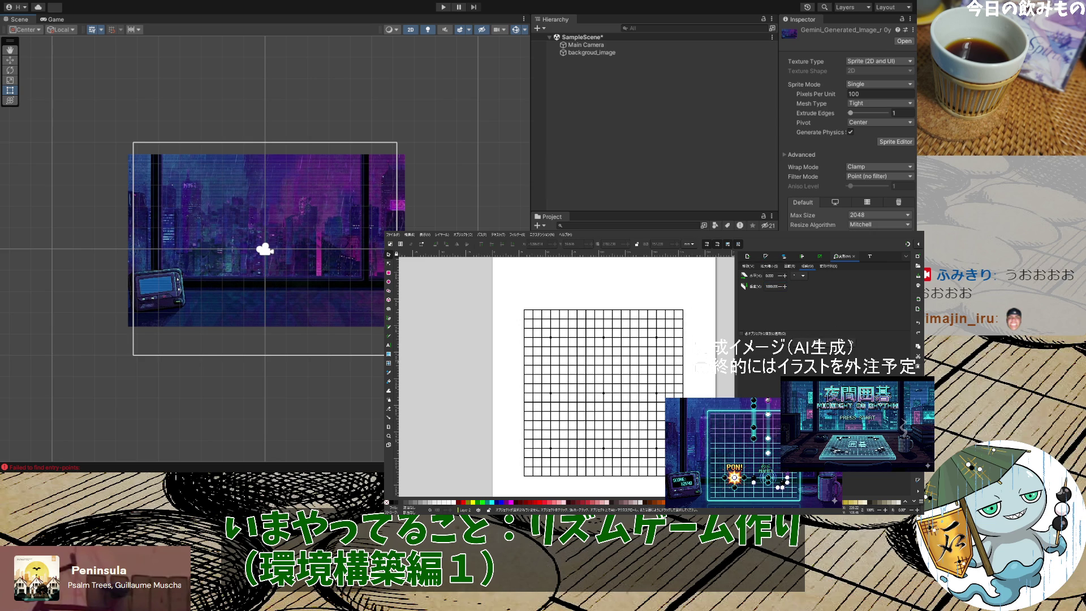
left_click(791, 267)
left_click(808, 266)
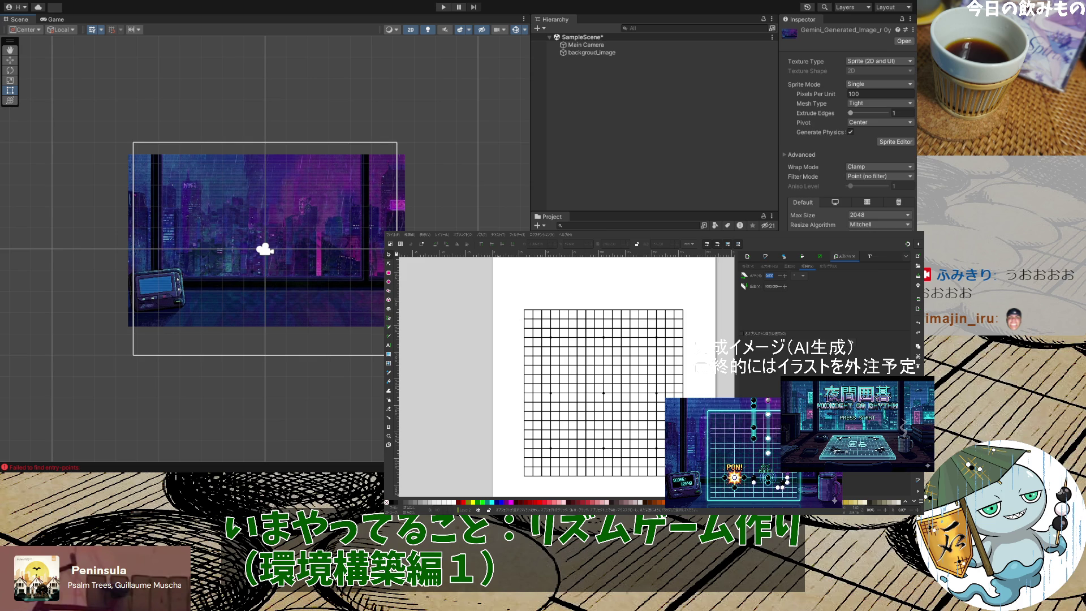
Bring up Fill and Stroke and browse its stroke paint and stroke style tabs
mouse_move(698, 487)
left_mouse_down()
mouse_move(495, 314)
mouse_move(486, 290)
left_mouse_up()
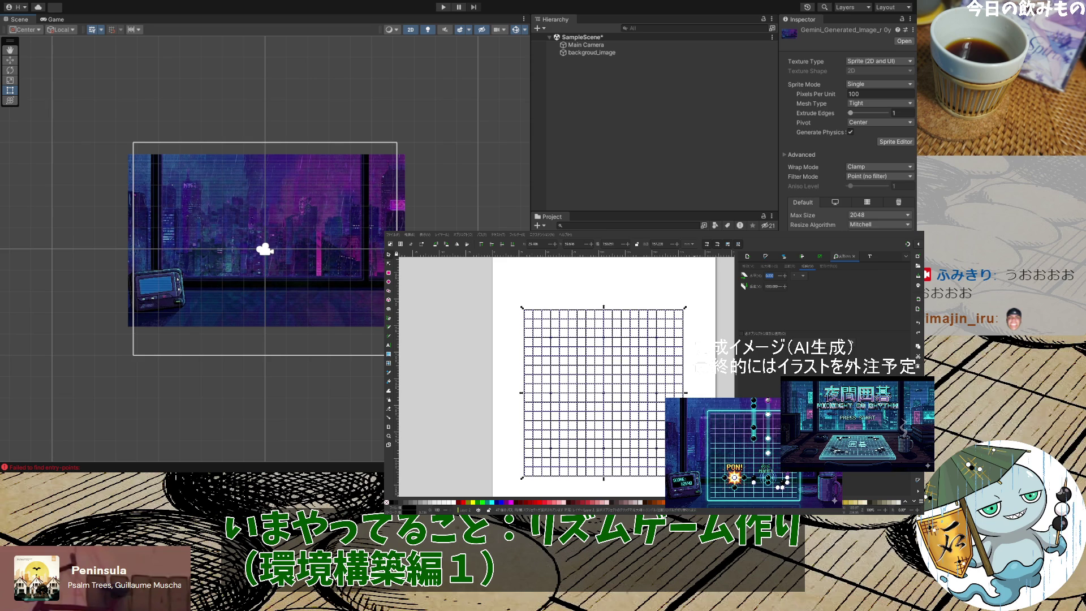
key("Escape")
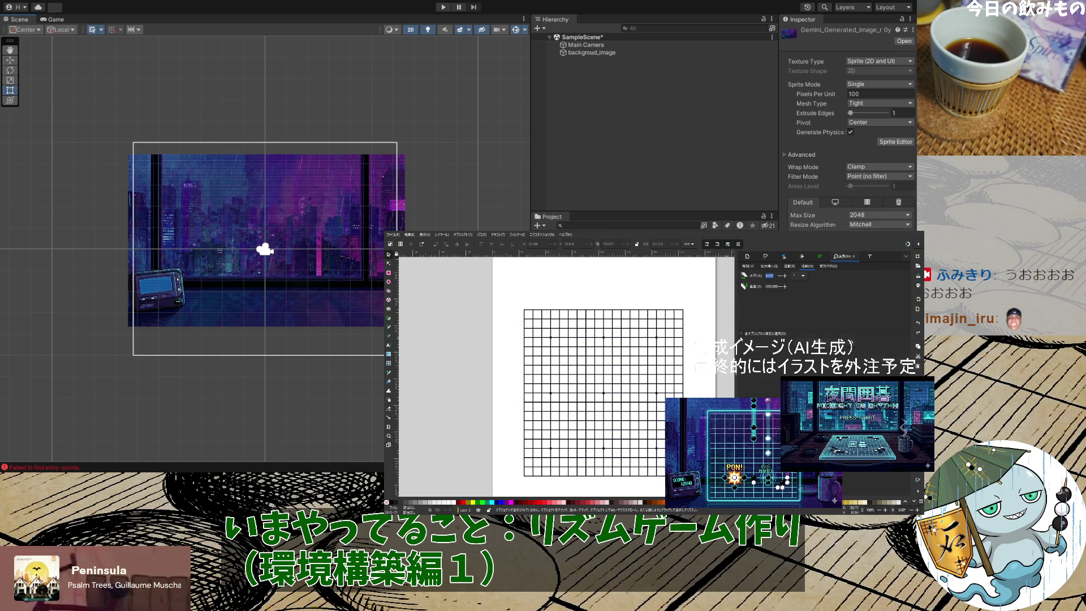
left_click(767, 259)
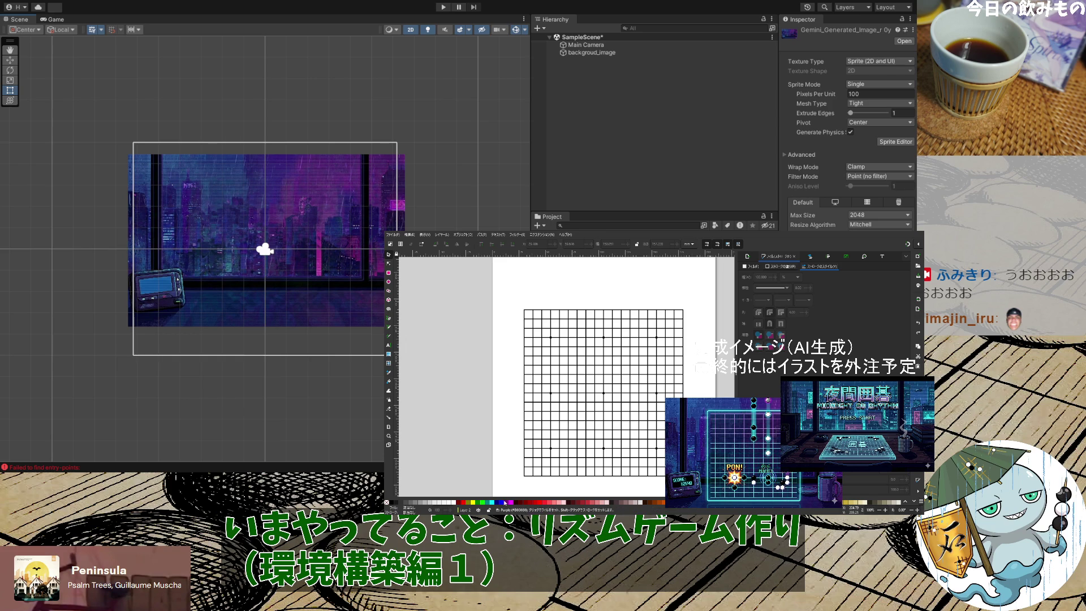
left_click(783, 266)
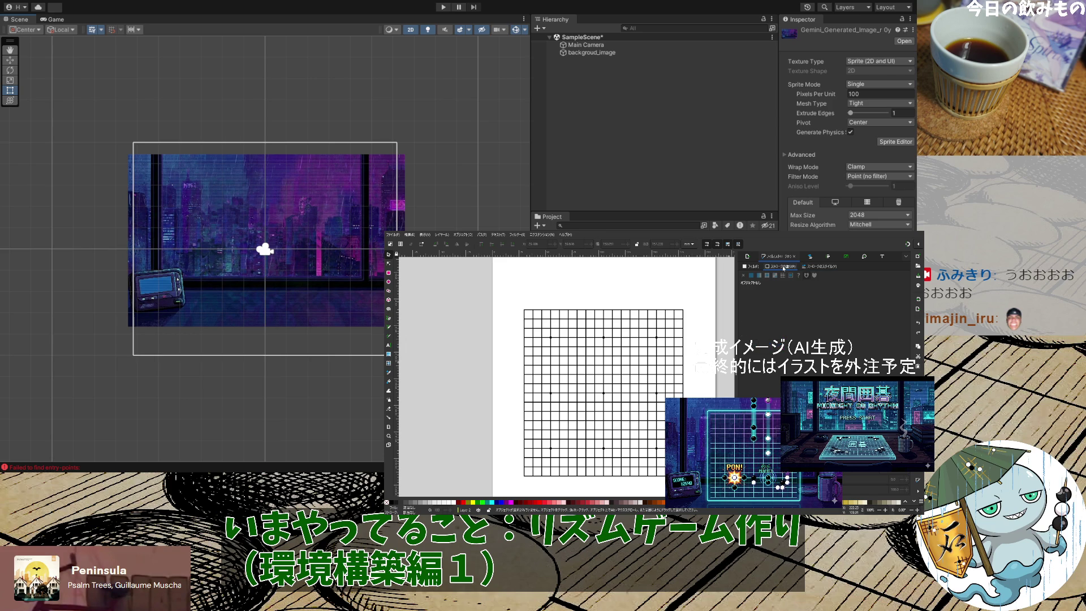
left_click(808, 268)
left_click(782, 267)
Select the whole grid and shift its fill hue to 150, then deselect
key("ctrl+a")
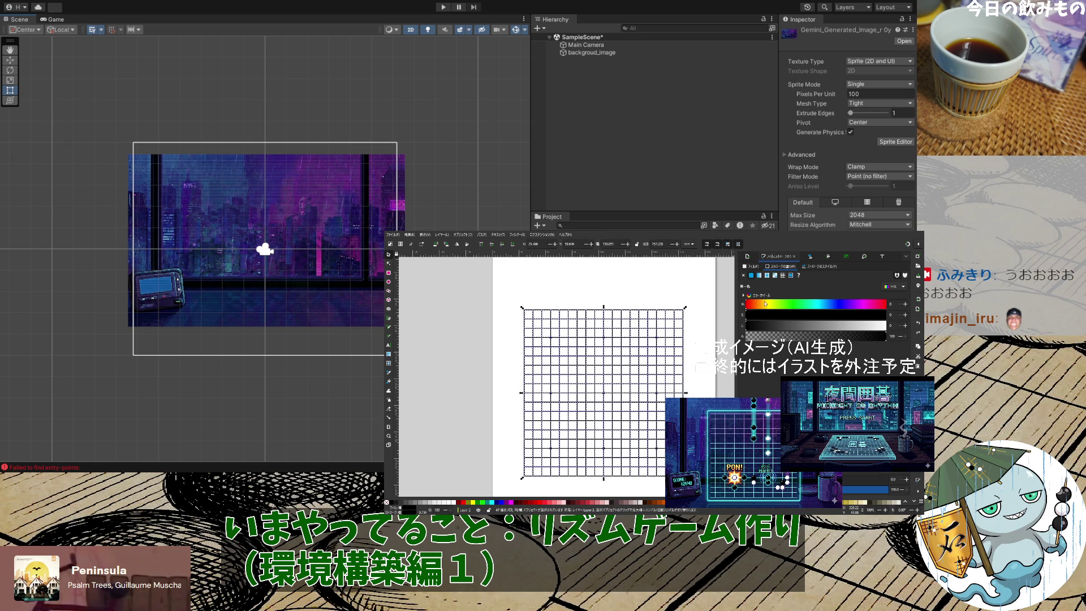
left_click_drag(770, 308, 805, 309)
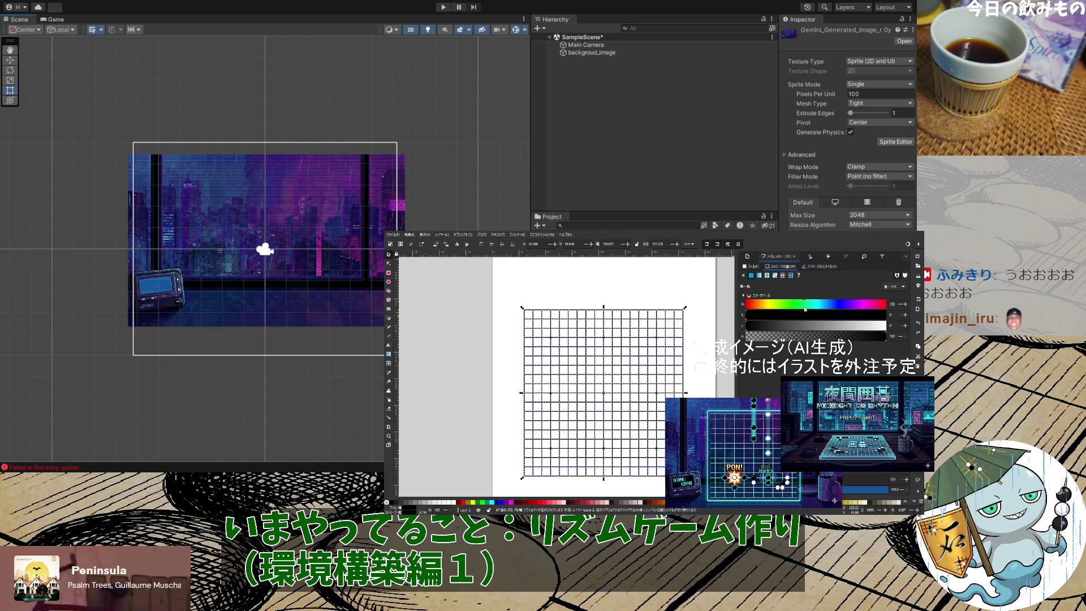
left_click(822, 267)
left_click(752, 267)
left_click(707, 380)
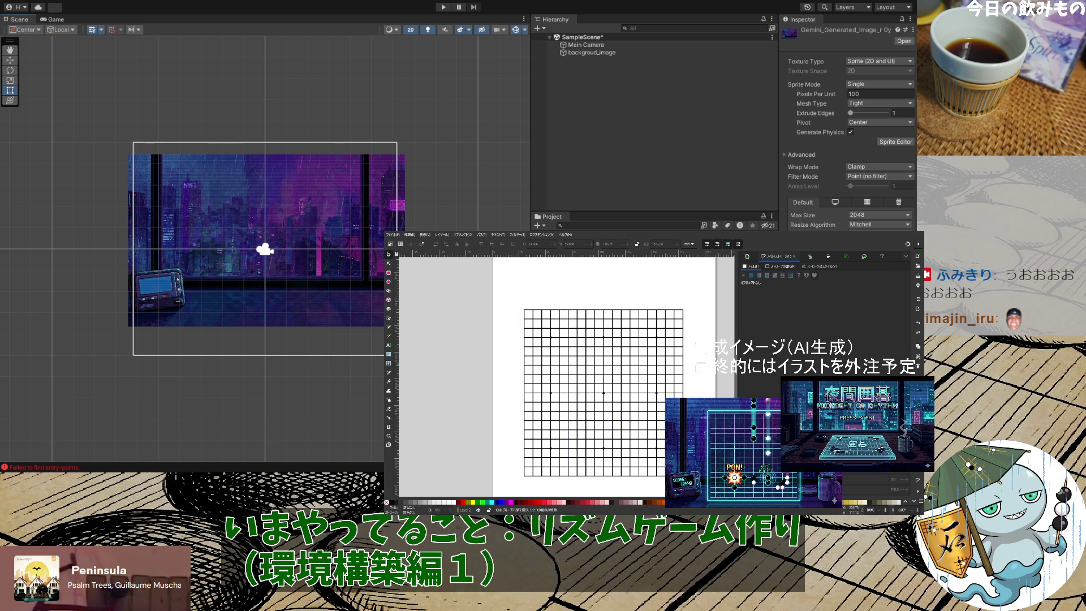
Select the whole grid and tune its HSL colour toward teal with lightness 68
key("ctrl+z")
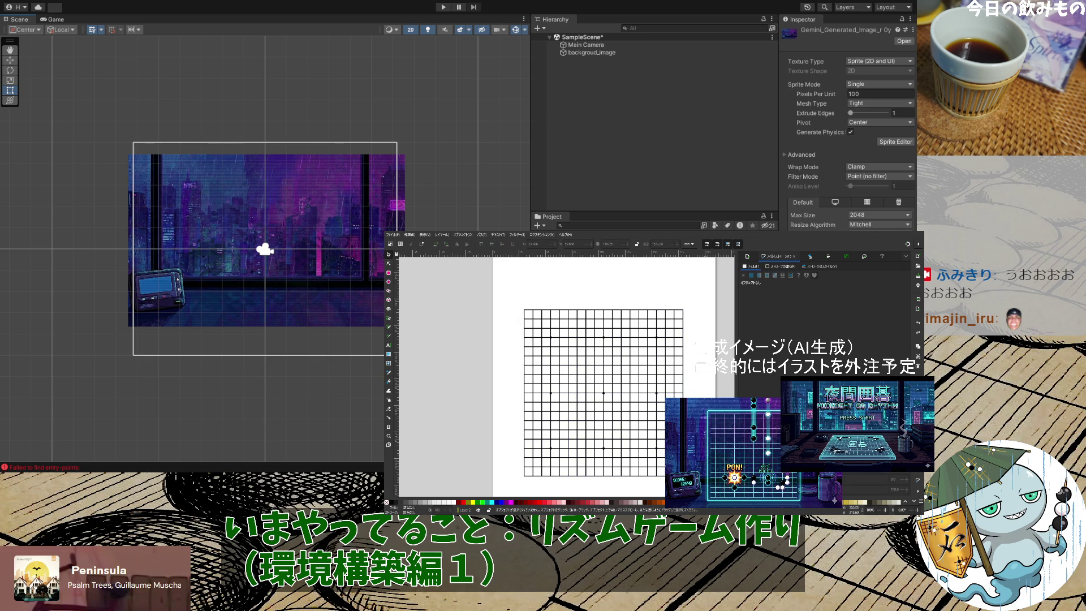
left_click_drag(707, 480, 510, 286)
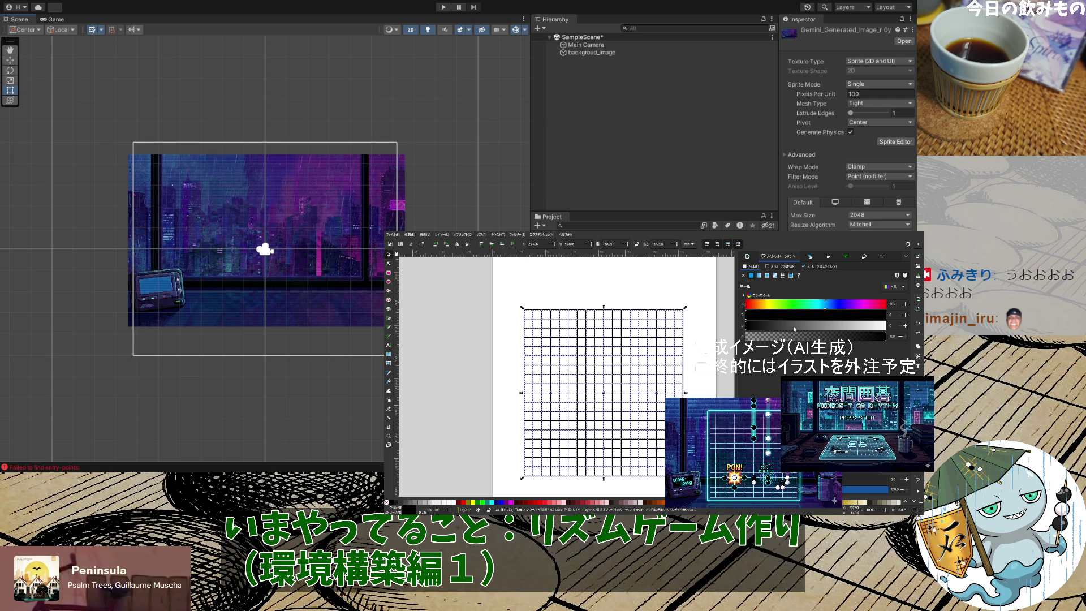
left_click_drag(768, 305, 760, 306)
left_click(762, 326)
left_click(819, 315)
left_click(841, 304)
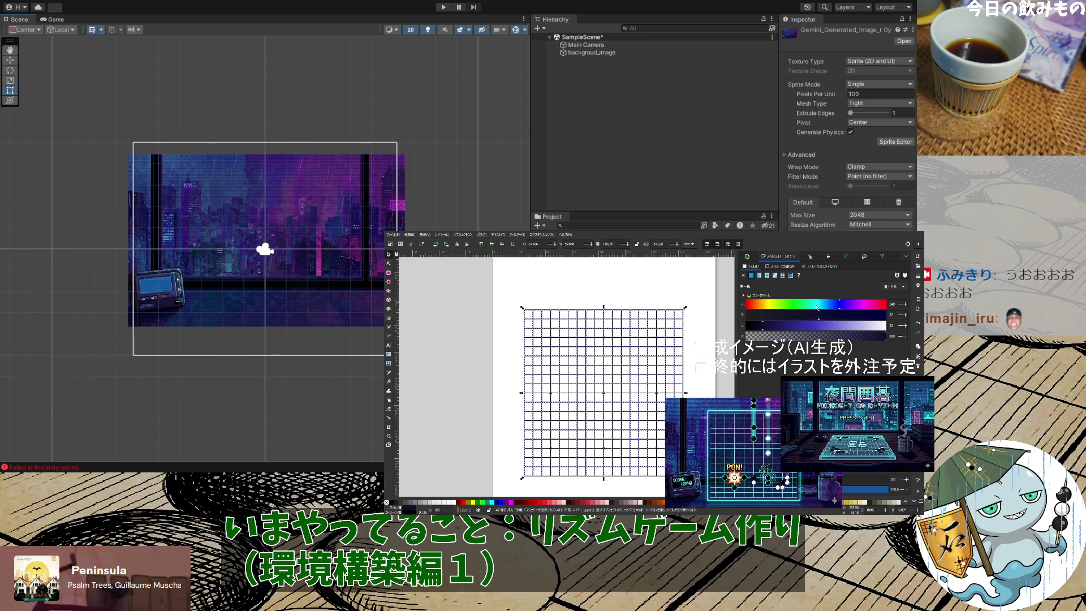
left_click_drag(817, 308, 809, 307)
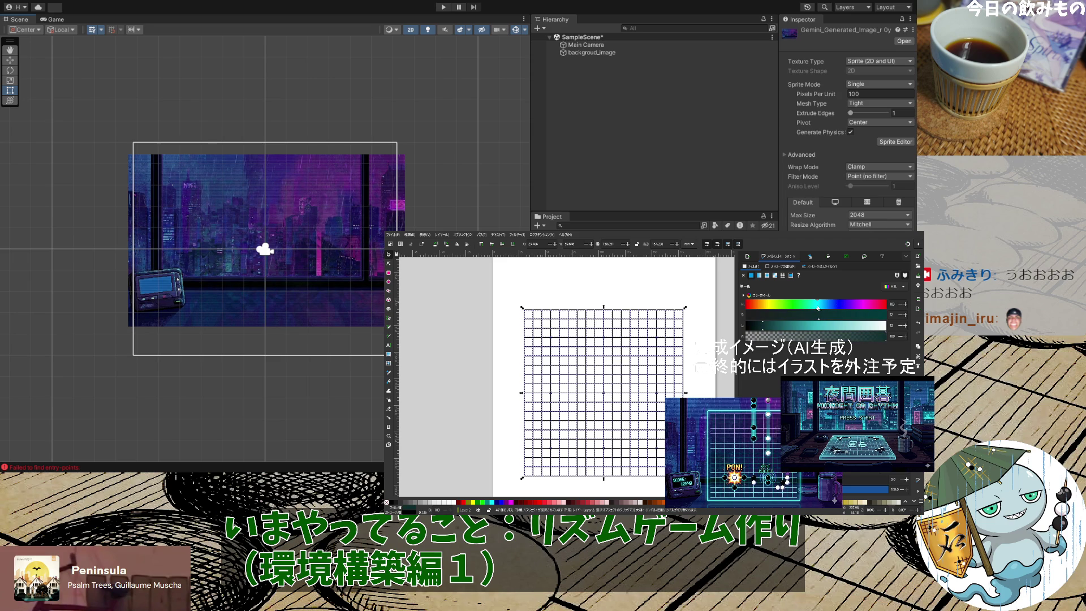
mouse_move(803, 326)
left_mouse_down()
mouse_move(855, 318)
mouse_move(821, 329)
mouse_move(830, 328)
left_mouse_up()
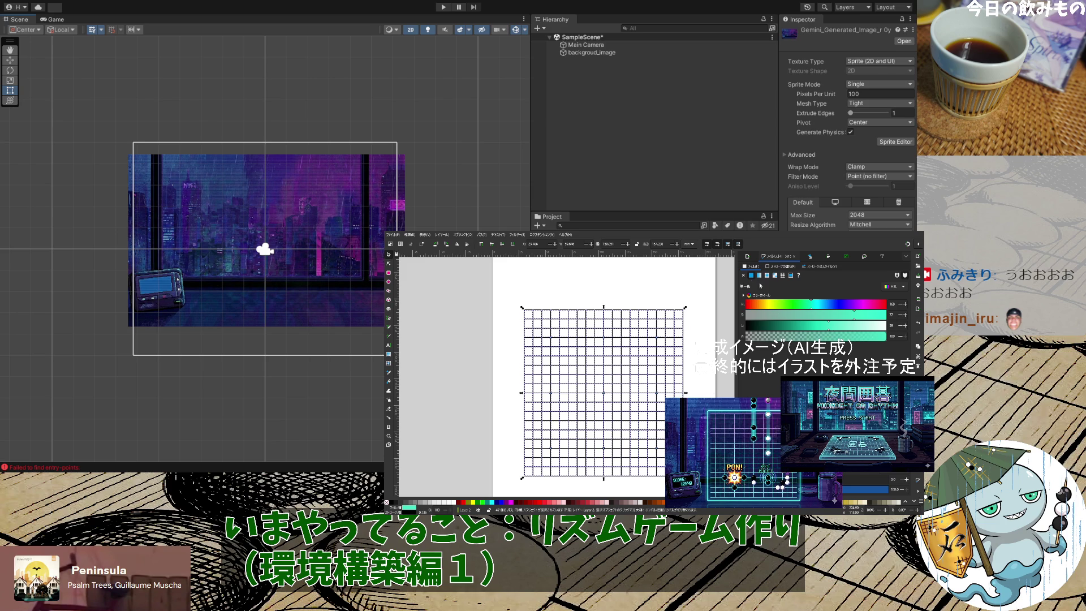
Reset the paint to a flat colour and set a teal at lightness 72, then check and reselect the grid
left_click(745, 276)
left_click(751, 276)
left_click(791, 306)
left_click(837, 325)
left_click(826, 314)
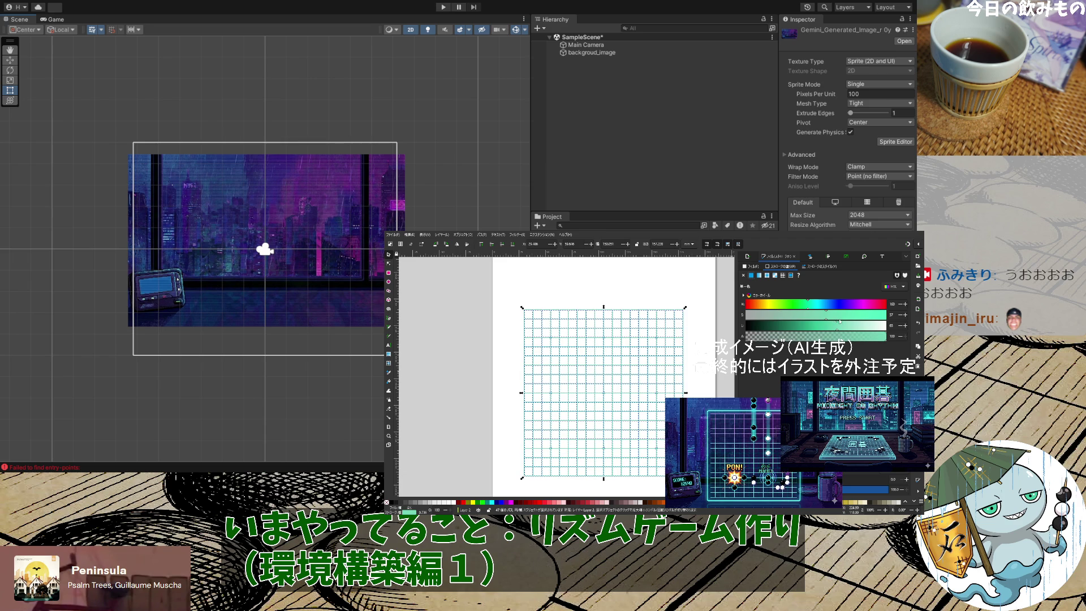
left_click(828, 326)
left_click_drag(825, 327, 842, 328)
key("Escape")
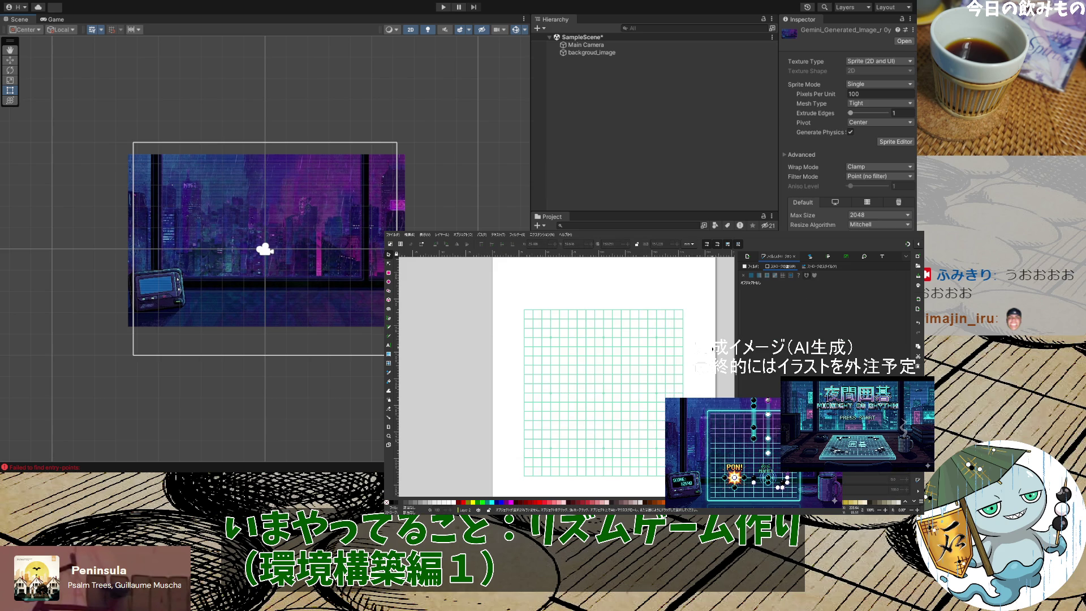
left_click_drag(700, 486, 514, 300)
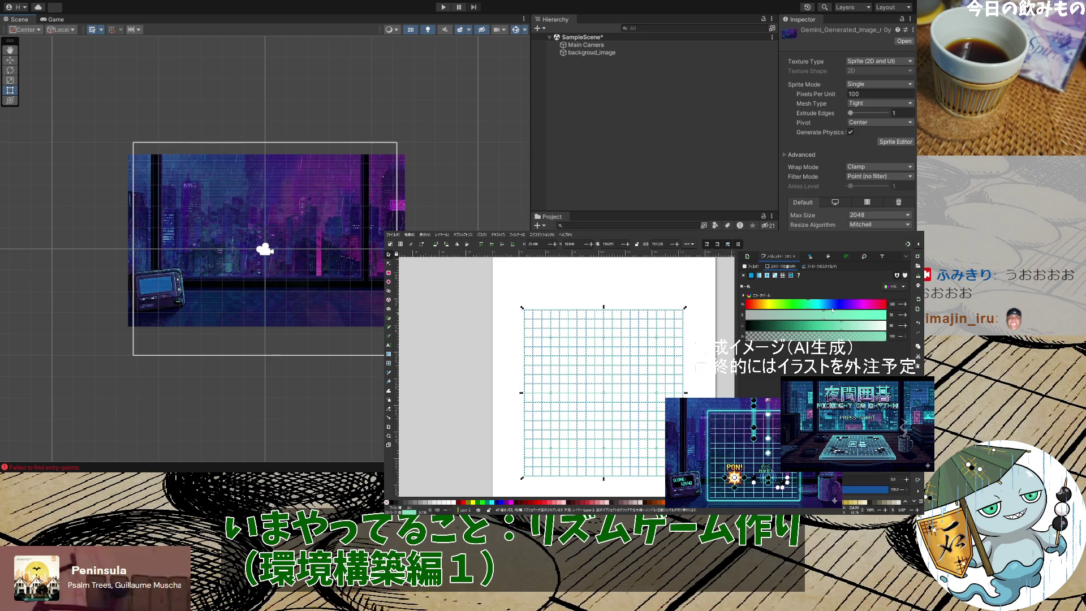
Shift the grid lines' hue to cyan and deselect to judge the colour
left_click(831, 306)
left_click_drag(836, 307, 819, 307)
left_click_drag(814, 307, 816, 307)
left_click(507, 307)
Reselect the grid, save the drawing, and bring up the PNG export settings with Ctrl+Shift+E
left_click_drag(508, 308, 509, 309)
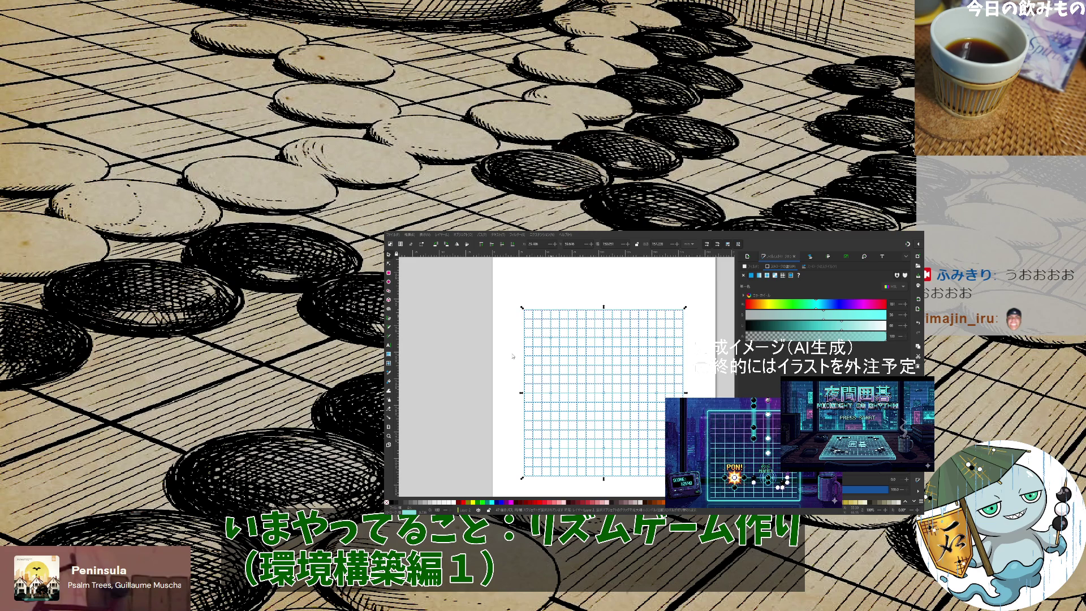
key("ctrl+s")
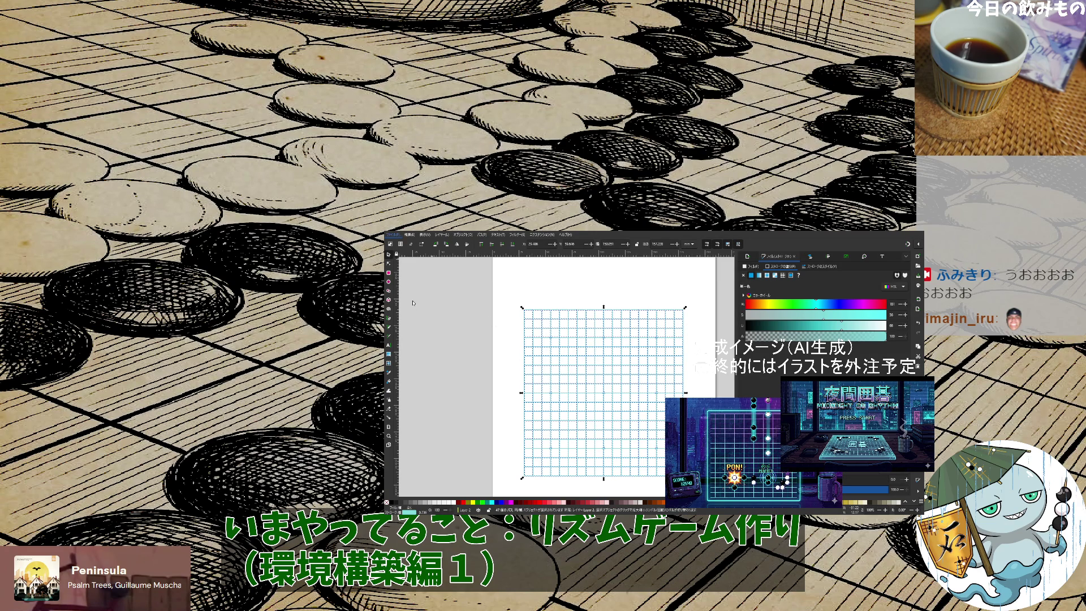
key("ctrl+shift+e")
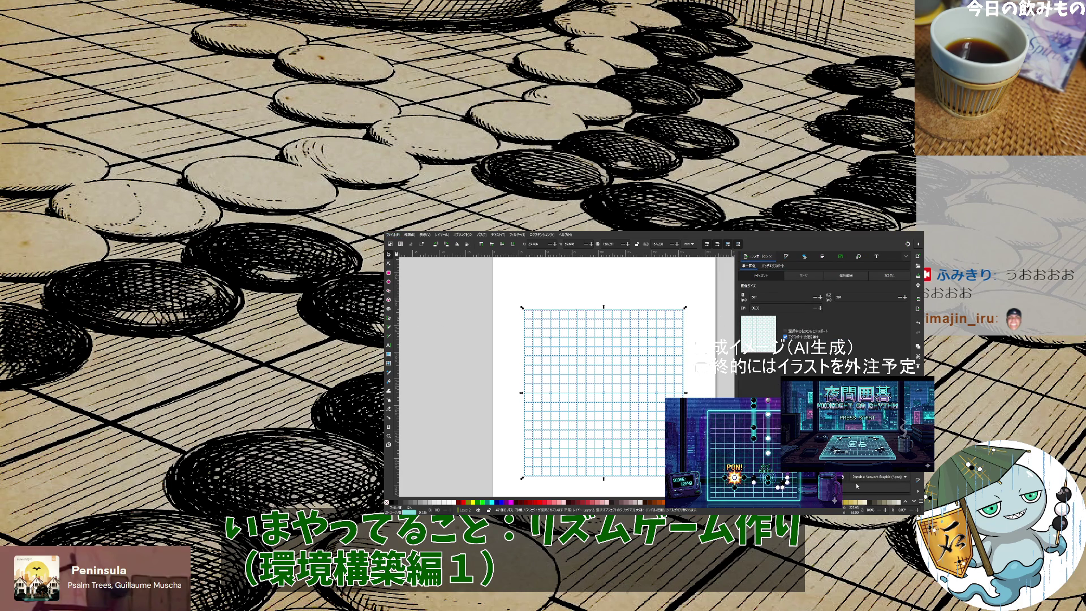
Export the cyan grid as a PNG image to the project folder
left_click(876, 487)
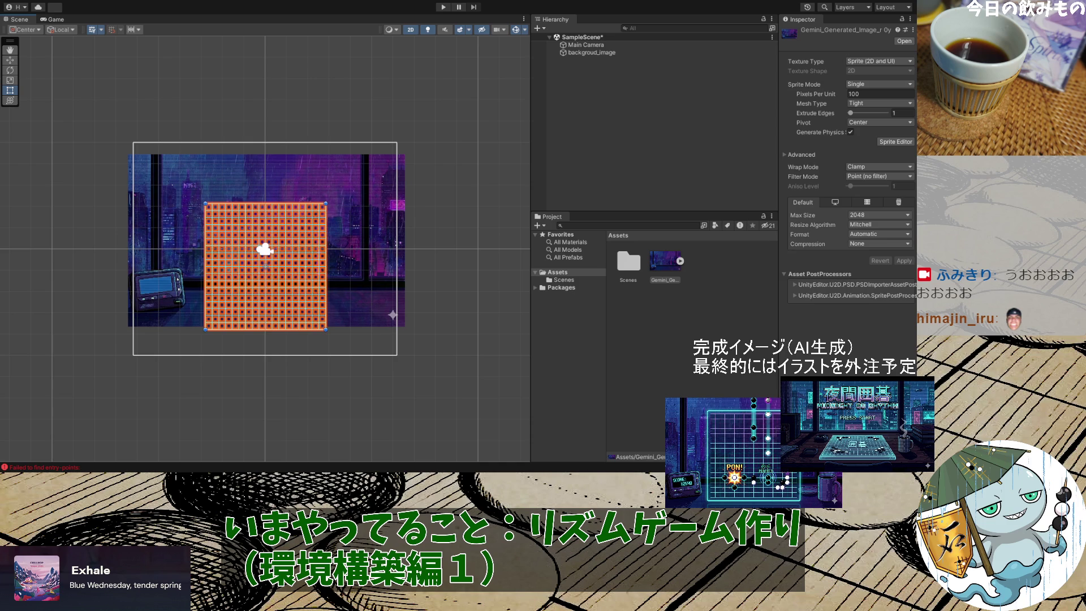
Move the grid sprite and Main Camera together over the city background, then preview in the Game view
left_click_drag(378, 369, 194, 207)
left_click_drag(280, 242, 284, 222)
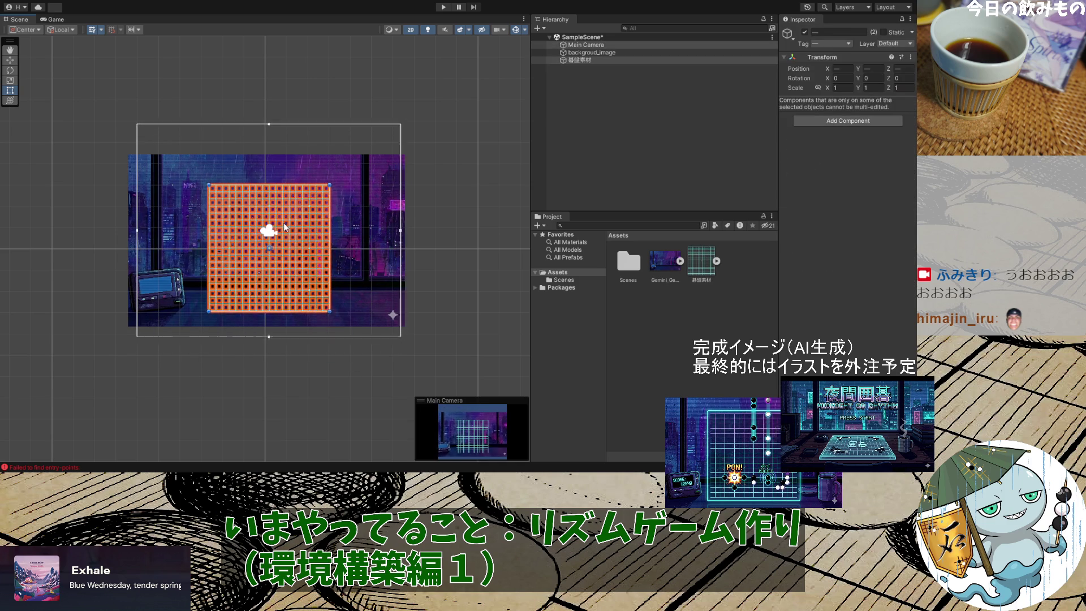
left_click(362, 341)
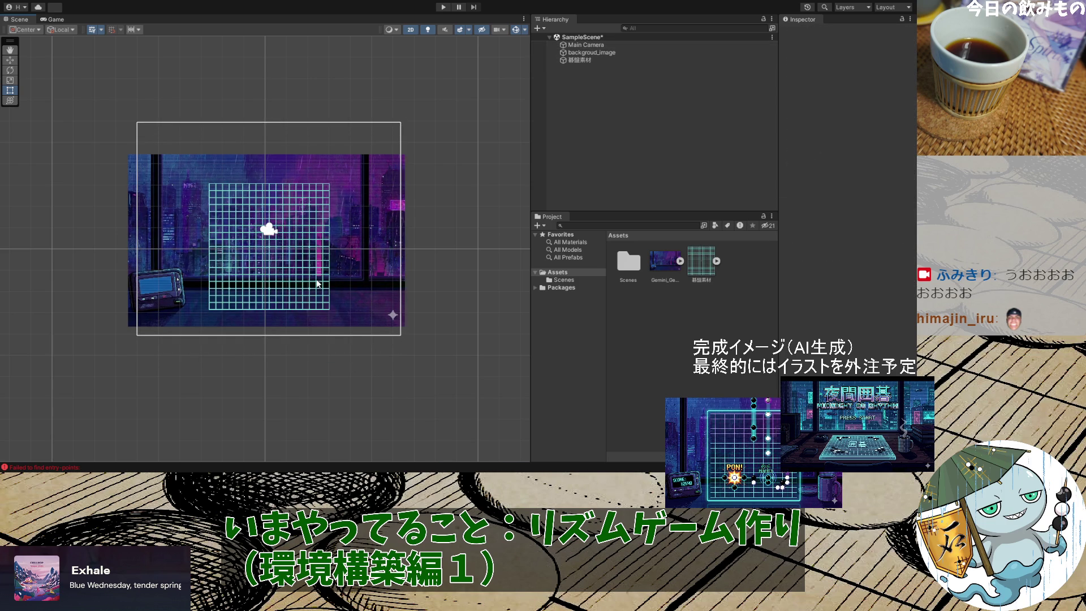
mouse_move(376, 358)
left_mouse_down()
mouse_move(299, 283)
mouse_move(308, 281)
left_mouse_up()
left_click(365, 395)
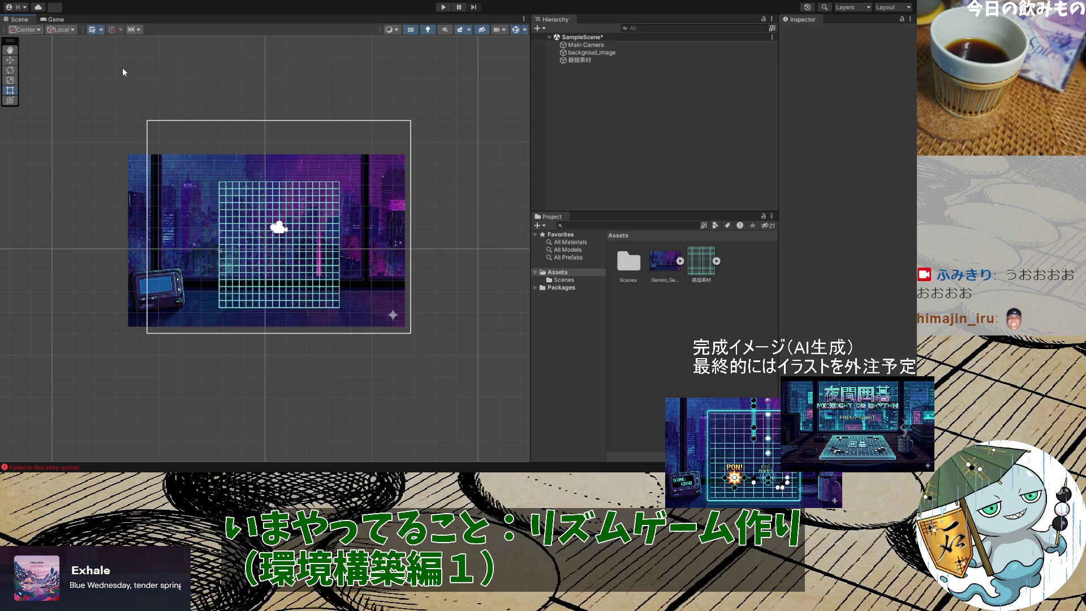
left_click(54, 20)
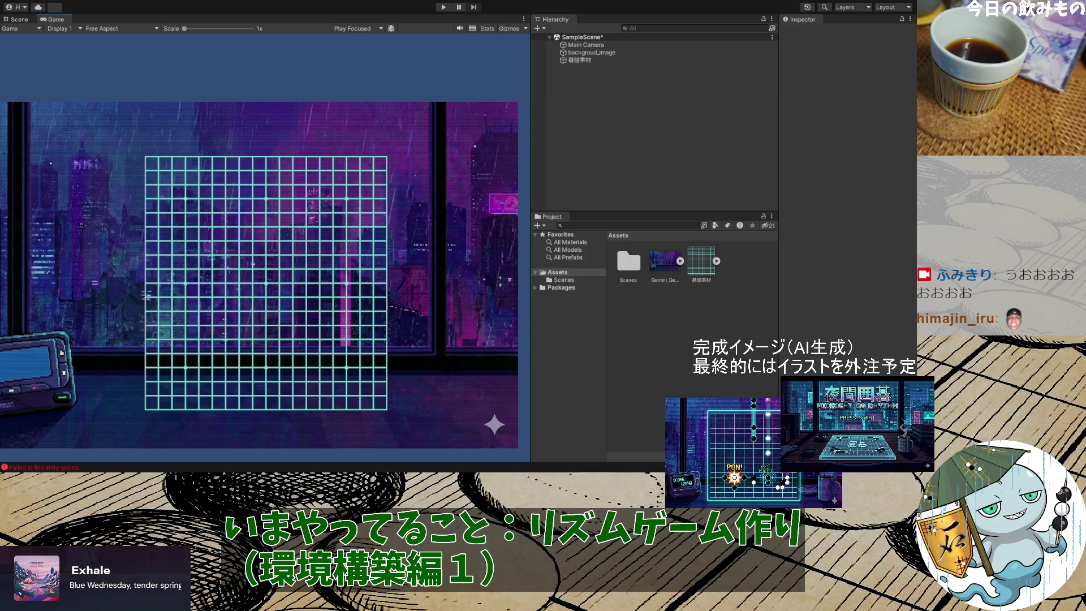
Deselect and save the Inkscape grid drawing, then drag the cup-and-saucer image into Unity
left_click(432, 277)
key("ctrl+s")
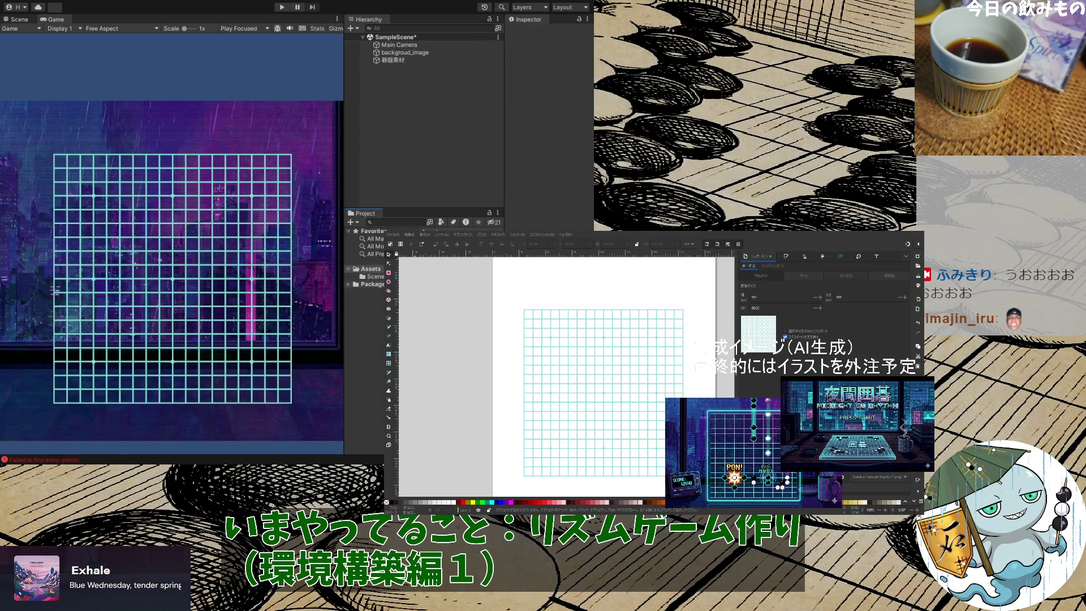
mouse_move(367, 283)
left_mouse_down()
mouse_move(303, 271)
mouse_move(25, 6)
mouse_move(21, 25)
mouse_move(356, 279)
mouse_move(289, 277)
left_mouse_up()
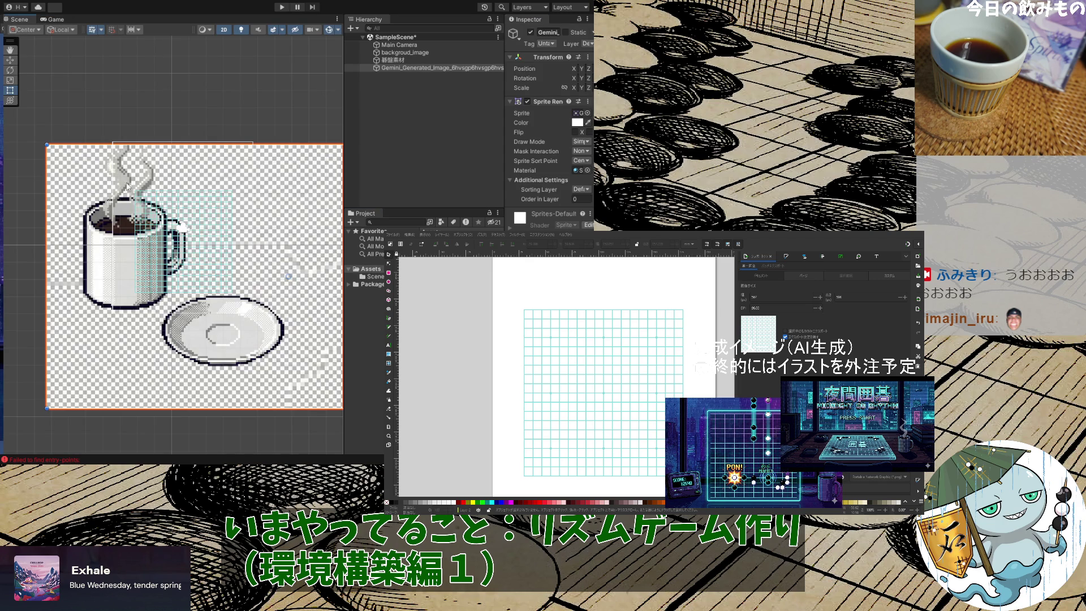
Drag the oversized cup sprite down and left to inspect it, then delete it
mouse_move(99, 170)
left_mouse_down()
mouse_move(90, 280)
mouse_move(61, 167)
left_mouse_up()
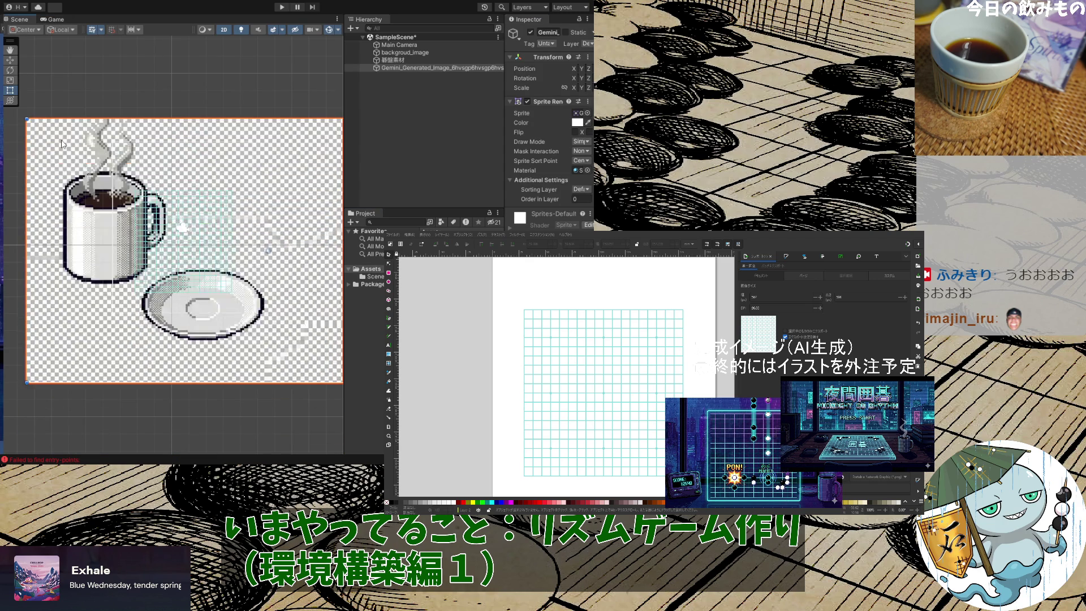
mouse_move(61, 127)
left_mouse_down()
mouse_move(59, 229)
mouse_move(83, 233)
mouse_move(185, 177)
mouse_move(255, 206)
mouse_move(286, 272)
mouse_move(141, 260)
left_mouse_up()
key("Delete")
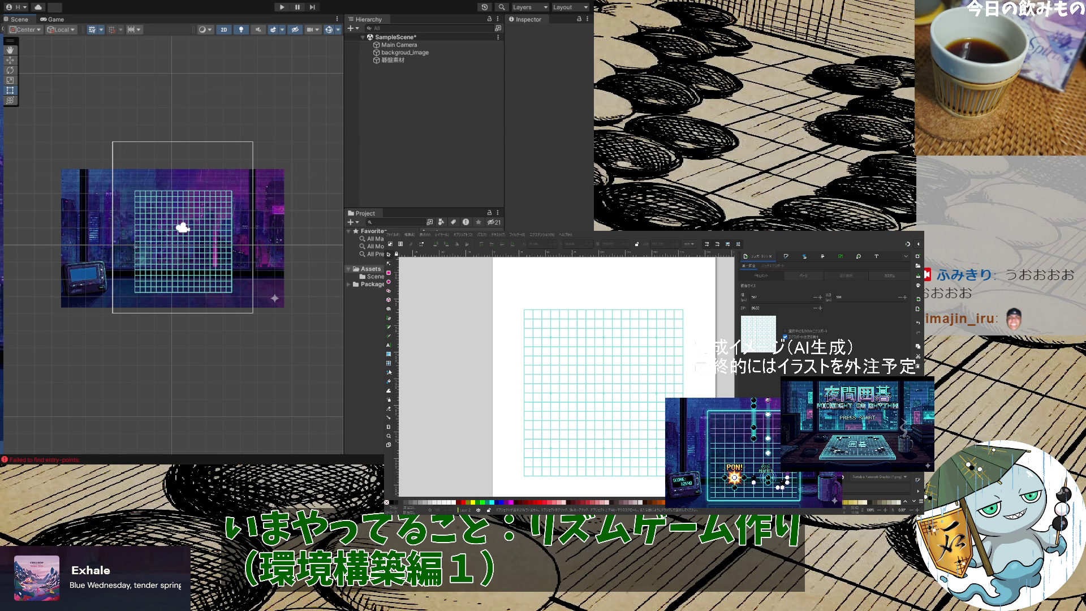
left_click(392, 375)
Switch to the cup-and-saucer document, select the image, and raise the trace brightness threshold
key("ctrl+Tab")
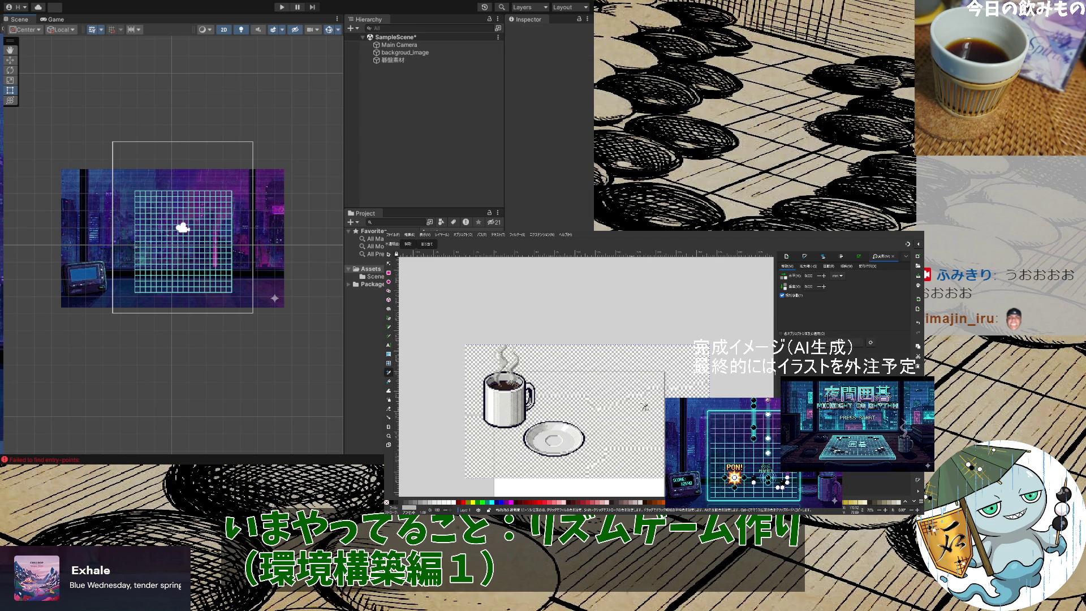
scroll(638, 395, "up", 4)
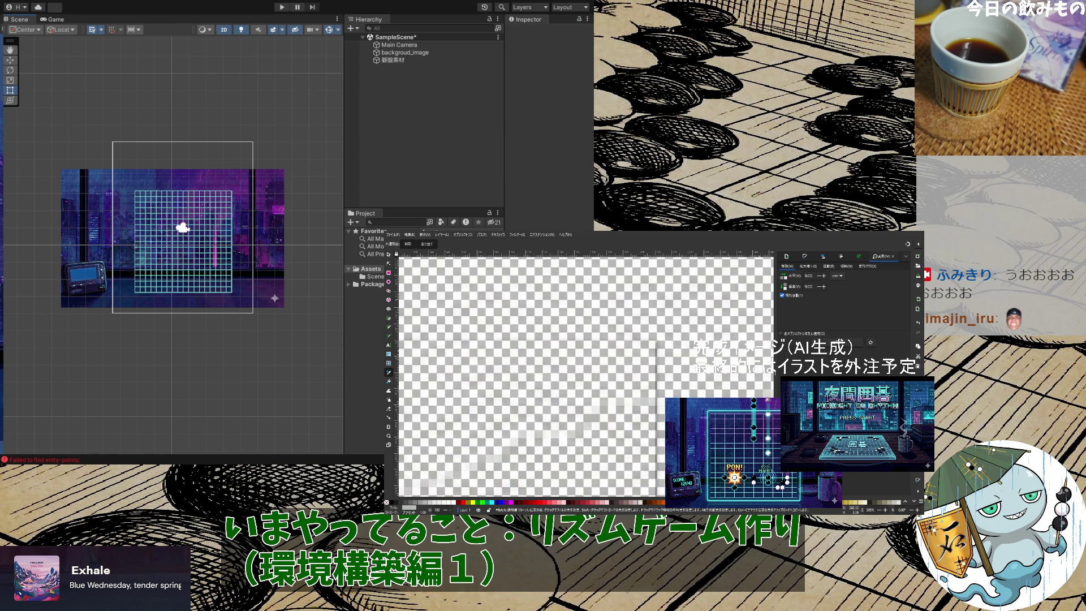
scroll(497, 334, "down", 6)
left_click(390, 256)
left_click(619, 421)
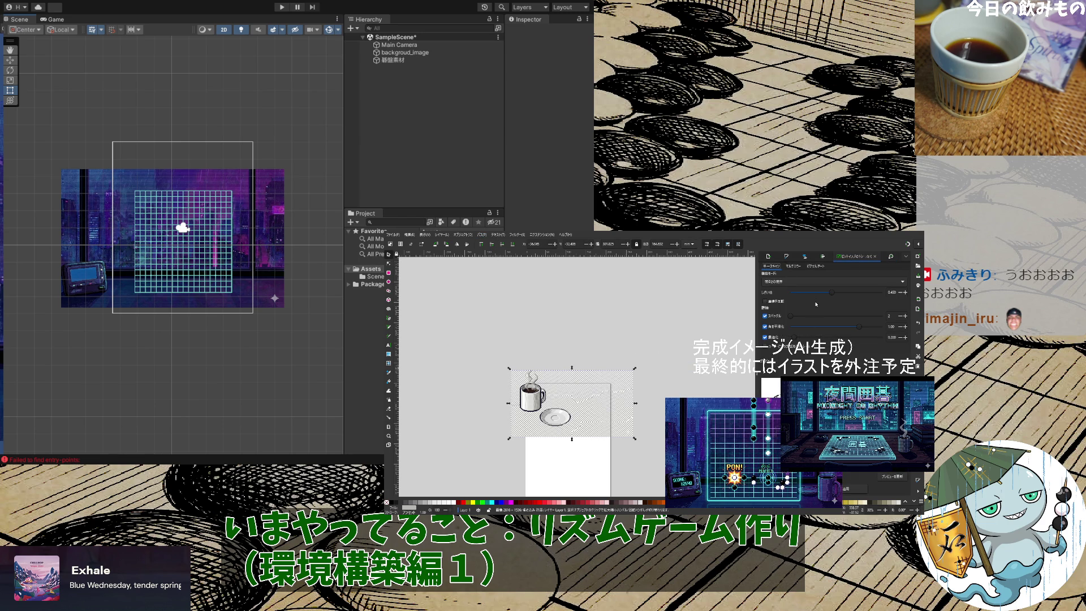
left_click_drag(827, 294, 854, 293)
Switch Trace Bitmap to Multicolor brightness steps and set the scan count to 3
left_click(796, 266)
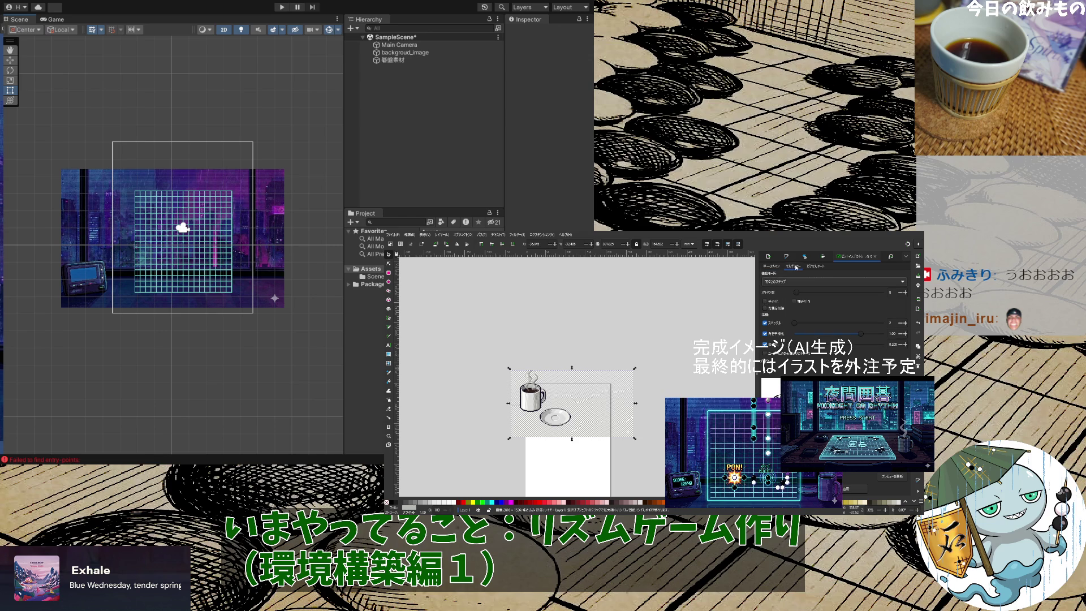
mouse_move(802, 295)
left_mouse_down()
mouse_move(818, 297)
mouse_move(786, 295)
left_mouse_up()
left_click_drag(807, 295, 796, 294)
left_click(905, 293)
key("Return")
scroll(583, 405, "up", 5)
scroll(597, 404, "down", 5)
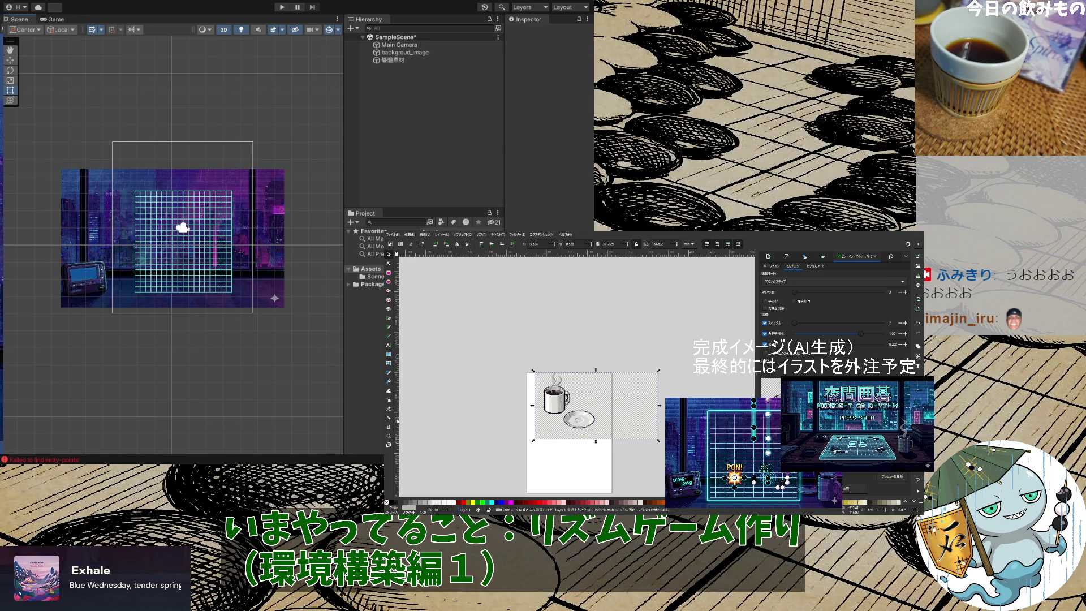
left_click(389, 382)
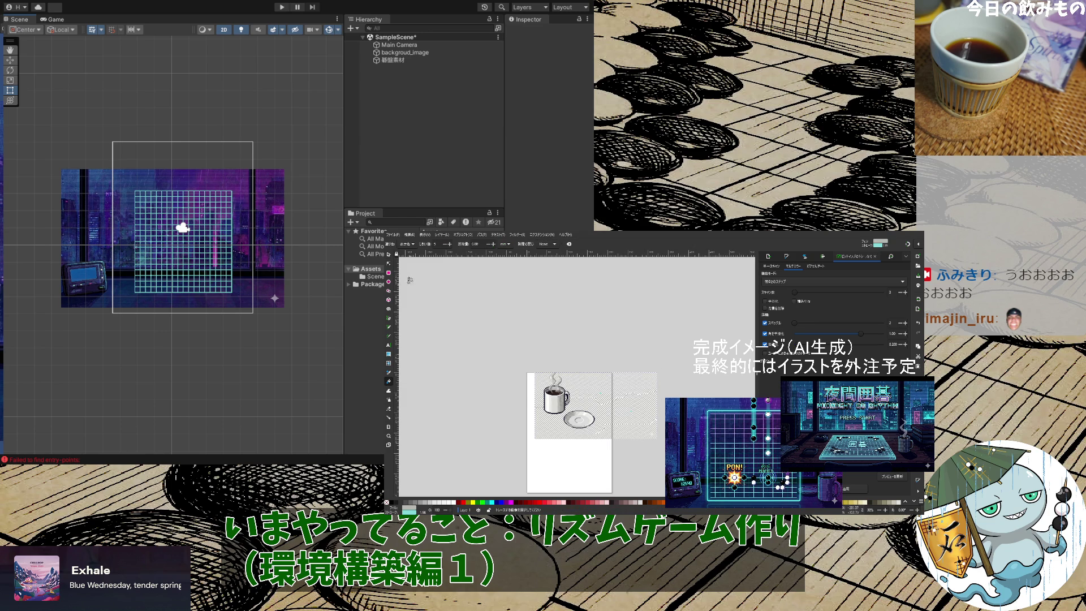
Draw a grey rectangle right of the cup image, nudge it up-right, and add the image to the selection
left_click(388, 256)
left_click_drag(684, 455, 597, 364)
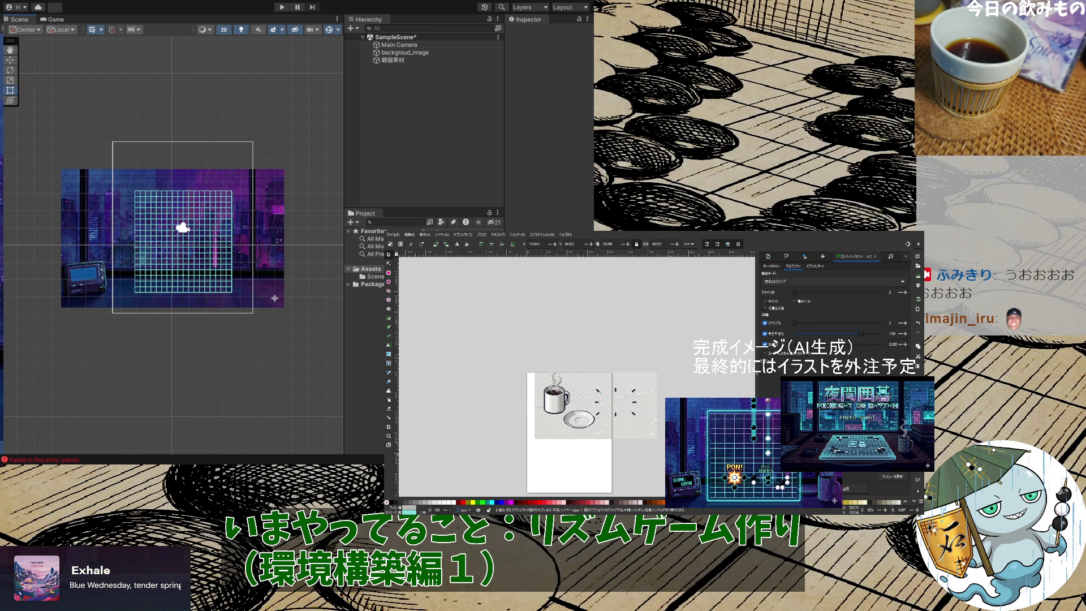
left_click(658, 447)
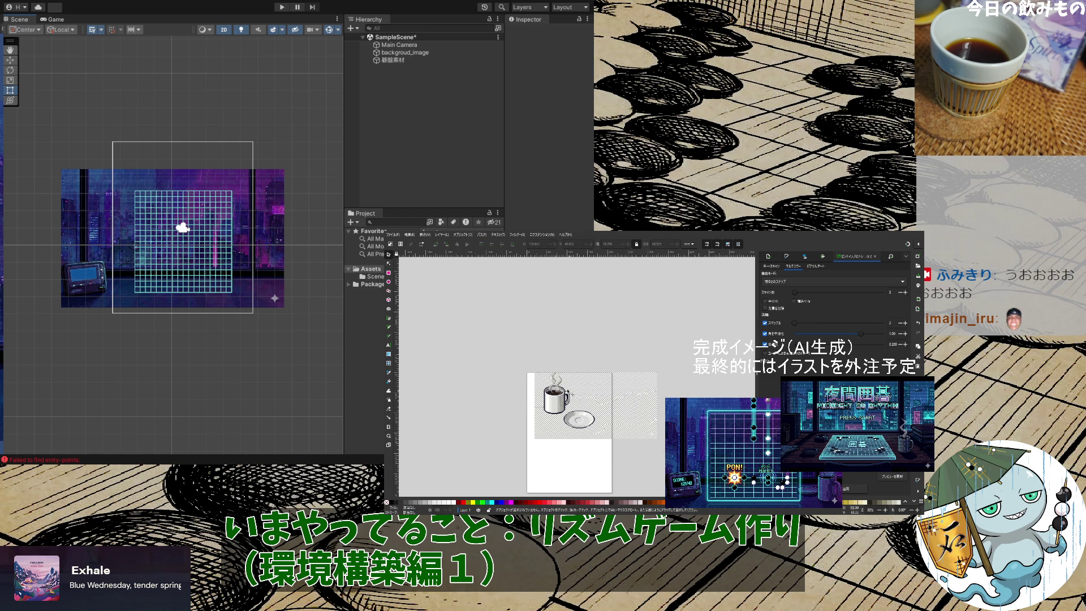
left_click(389, 273)
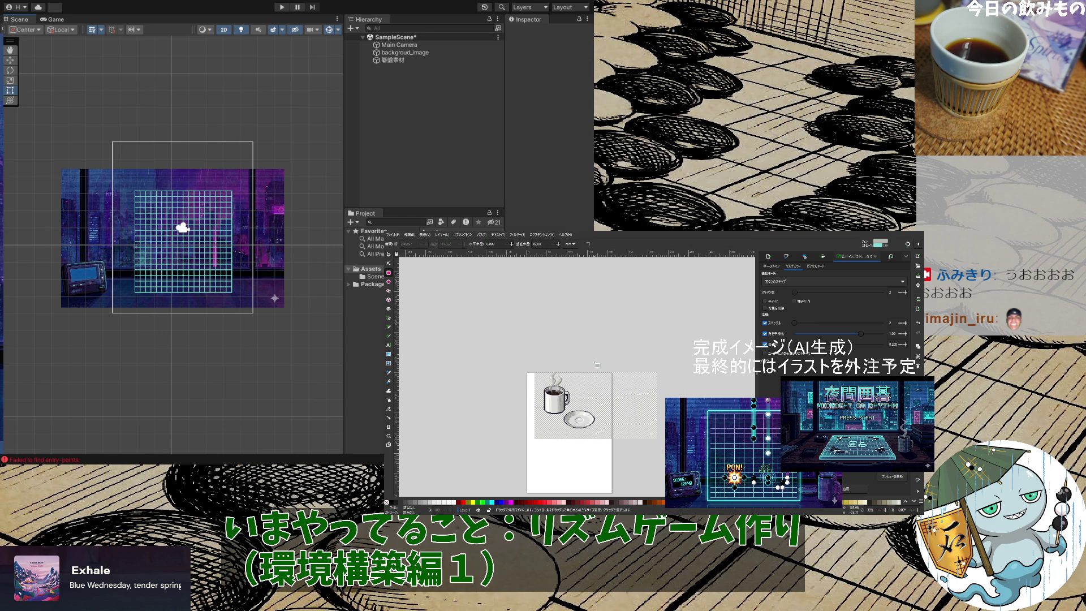
mouse_move(595, 361)
left_mouse_down()
mouse_move(637, 443)
mouse_move(683, 471)
left_mouse_up()
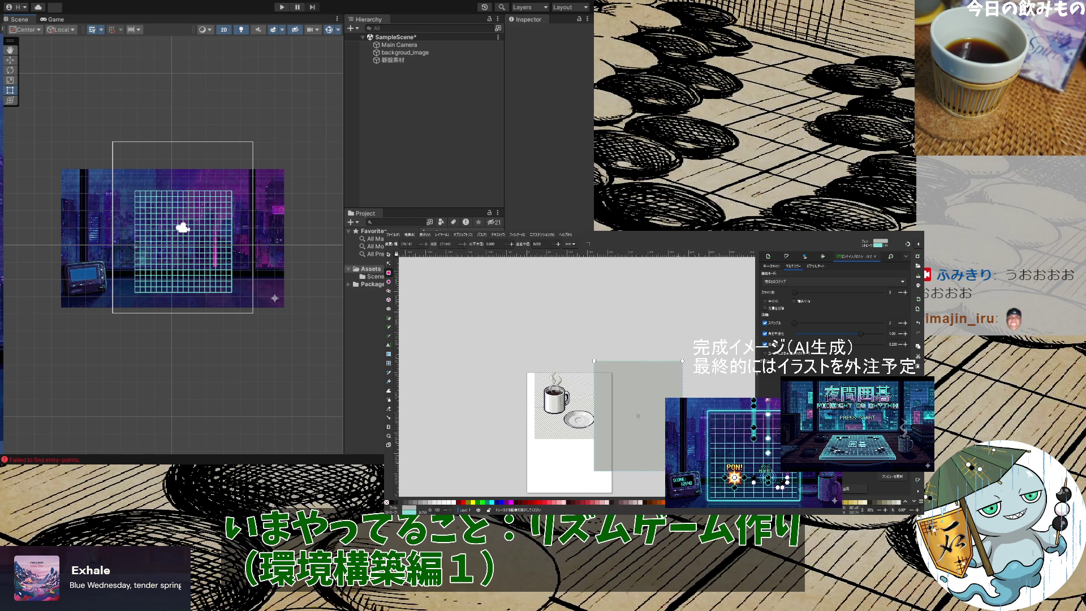
key("Escape")
key("Escape")
left_click(389, 254)
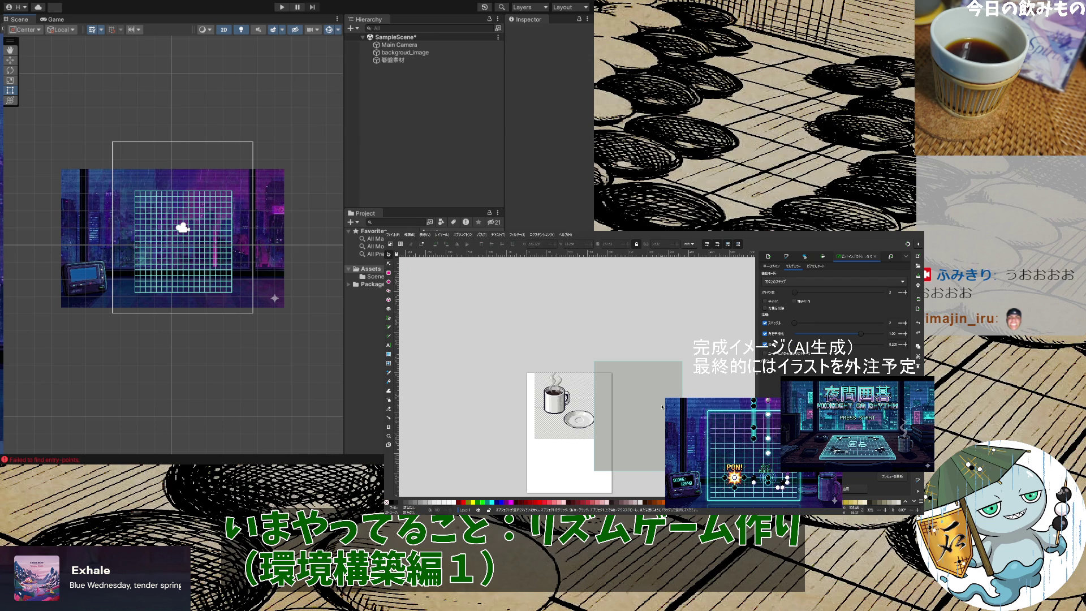
left_click_drag(640, 419, 641, 418)
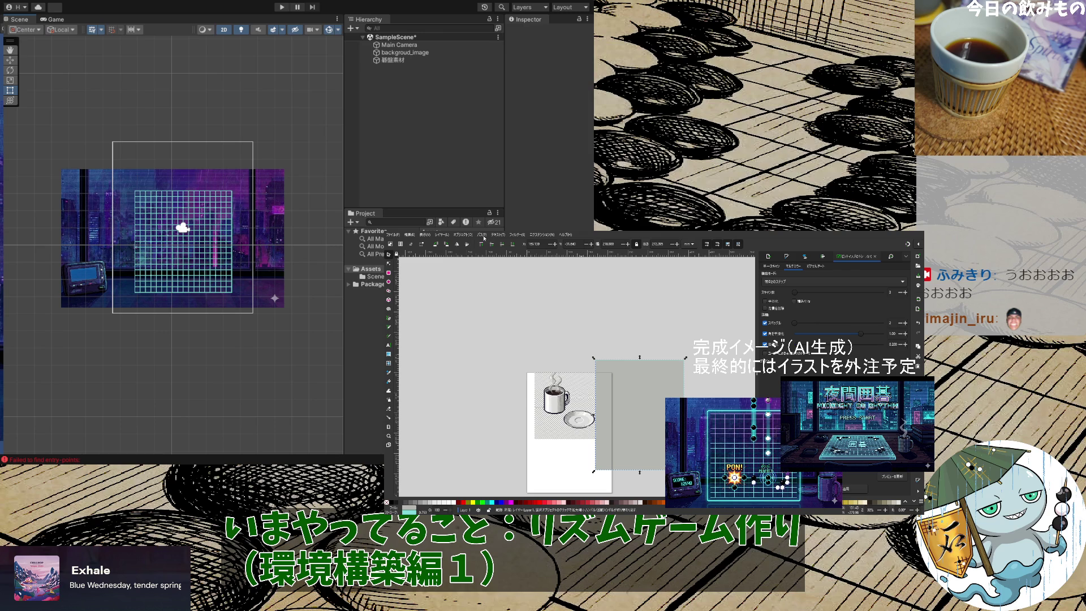
left_click(582, 388, "shift")
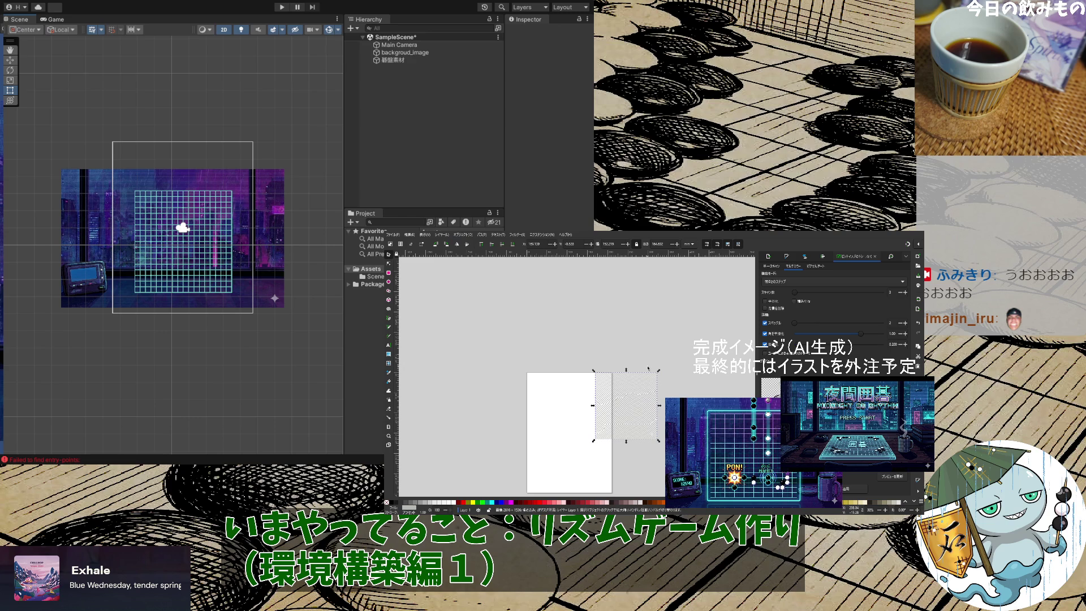
Undo the clip, then move the grey rectangle onto the coffee image and shrink it to about 38%
key("ctrl+z")
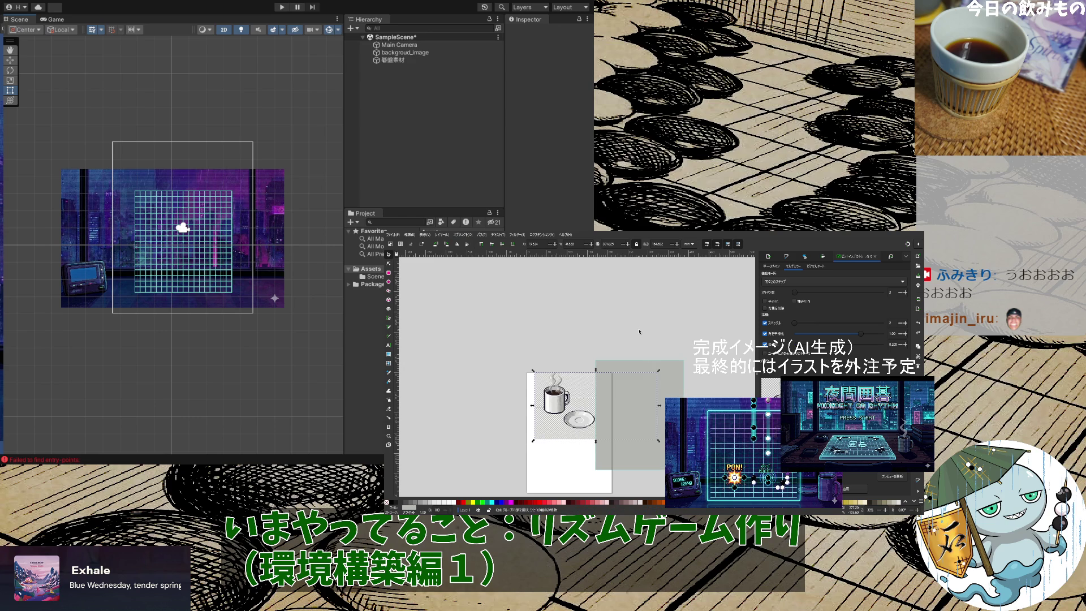
key("ctrl+shift+z")
key("ctrl+z")
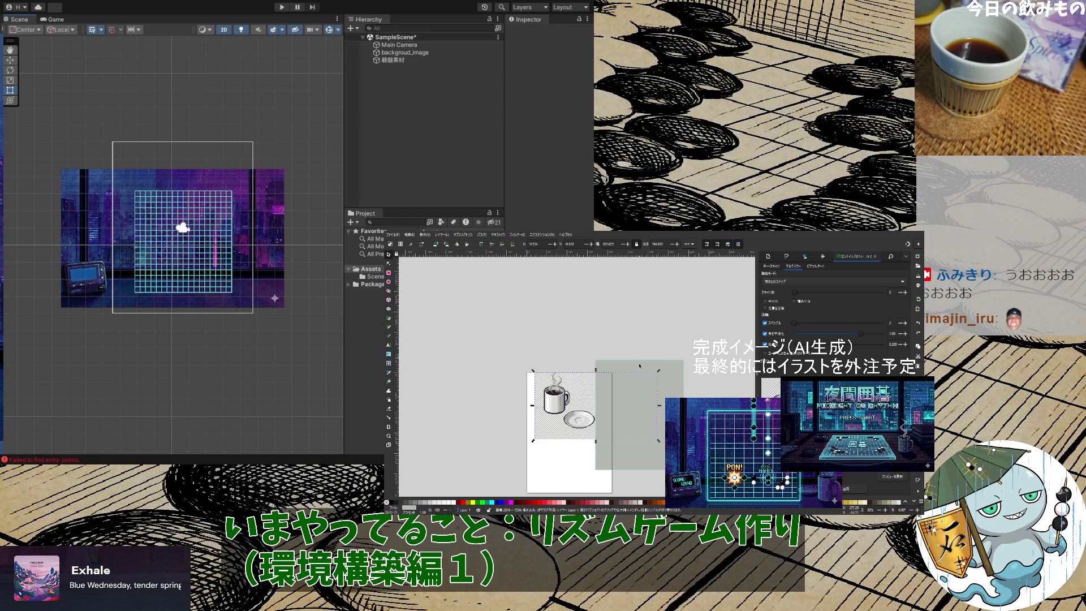
left_click_drag(648, 369, 593, 383)
mouse_move(628, 486)
left_mouse_down()
mouse_move(603, 437)
mouse_move(612, 441)
mouse_move(573, 431)
left_mouse_up()
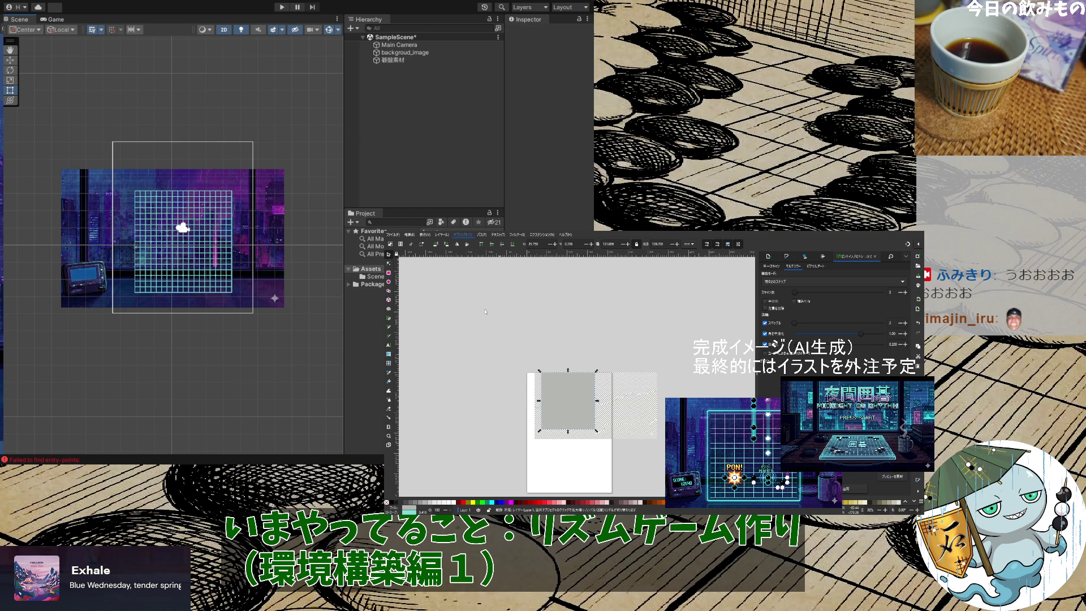
left_click(556, 313)
key("ctrl+a")
left_click(463, 237)
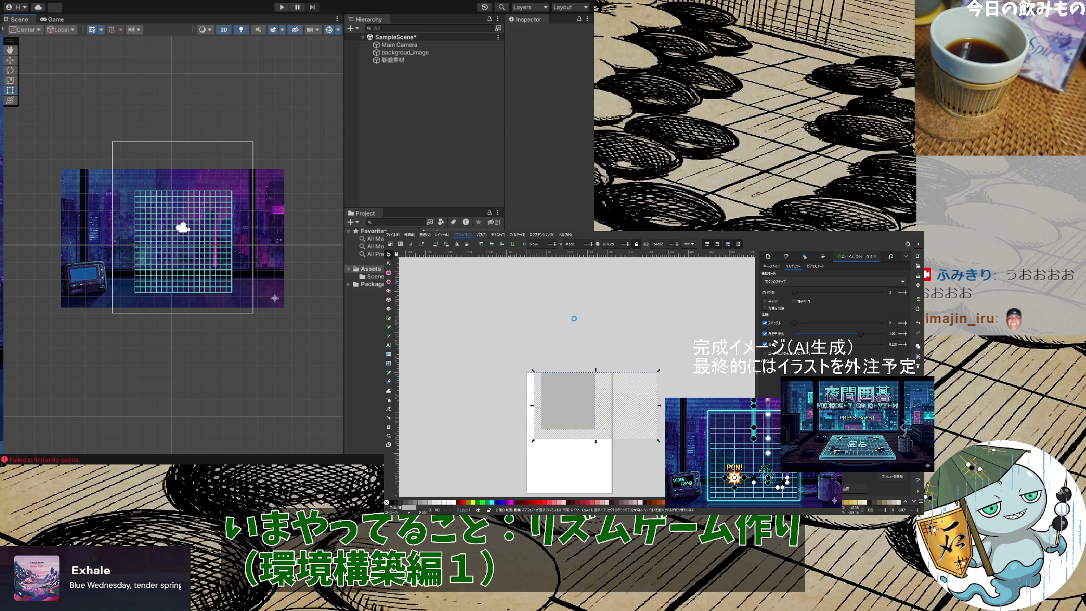
left_click(580, 451)
Zoom in and use undo/redo to leave the grey rectangle covering the coffee image
scroll(582, 439, "up", 4, "ctrl")
scroll(582, 439, "up", 1)
scroll(572, 397, "down", 2)
scroll(572, 396, "up", 3)
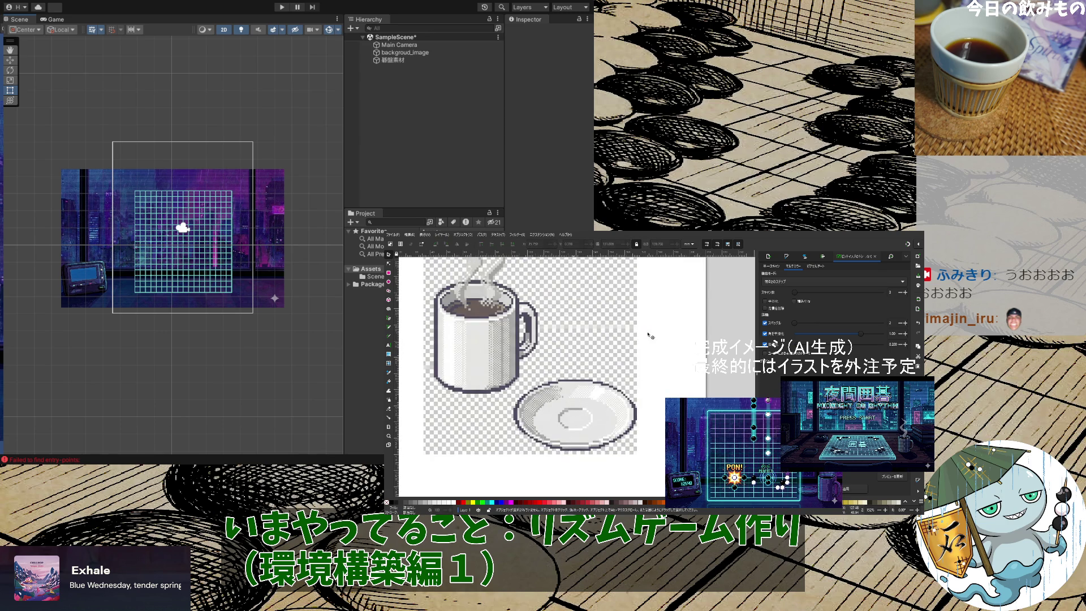
scroll(648, 333, "up", 2)
left_click(627, 334)
left_click_drag(626, 334, 565, 318)
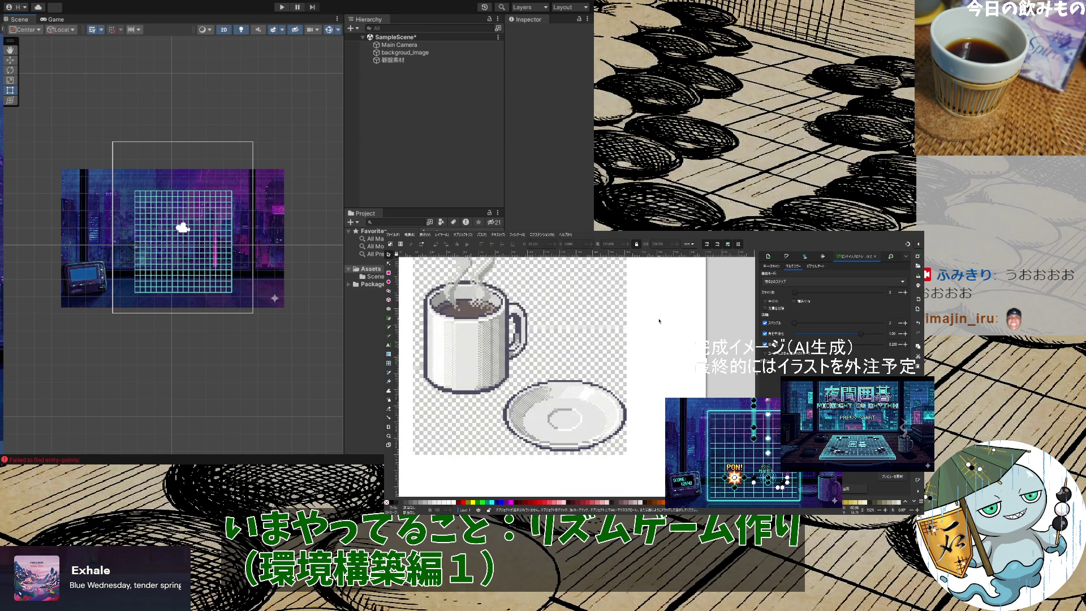
key("ctrl+z")
key("ctrl+z")
key("ctrl+z")
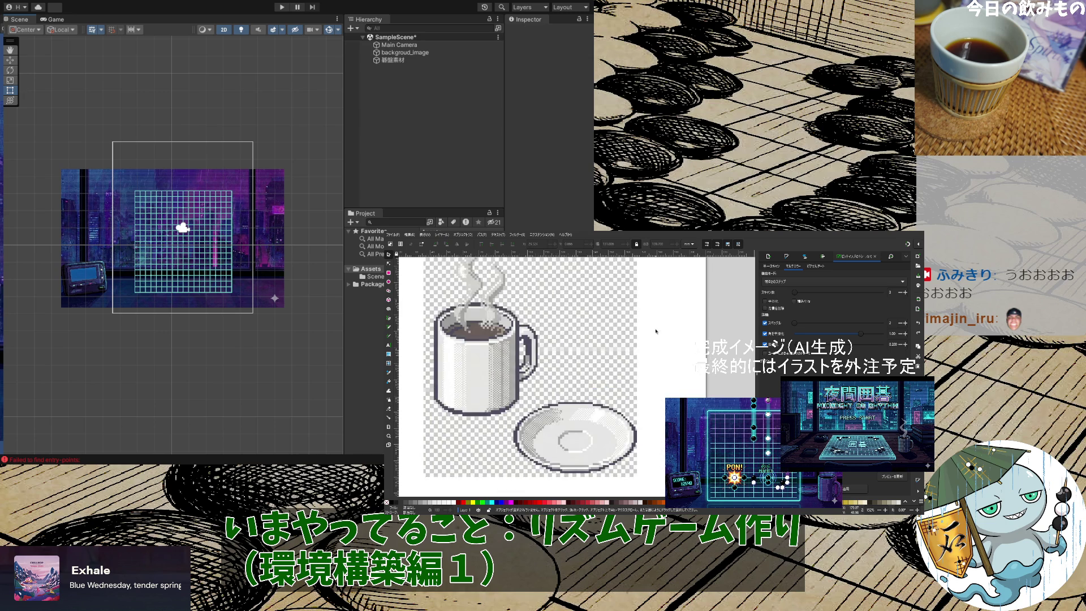
key("ctrl+z")
left_click(623, 349)
key("ctrl+shift+z")
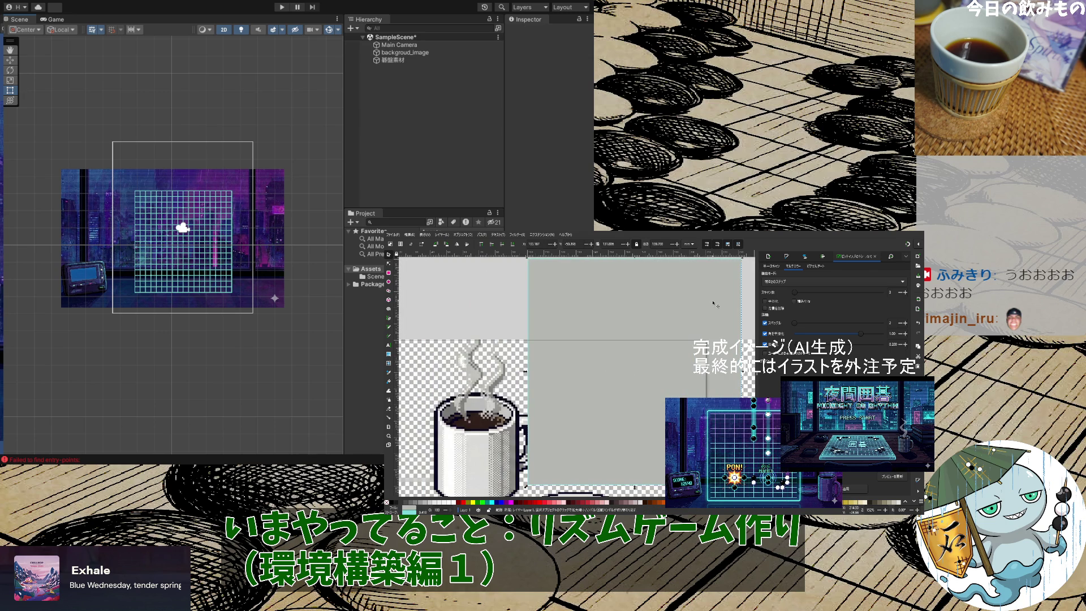
key("ctrl+z")
key("ctrl+shift+z")
key("ctrl+z")
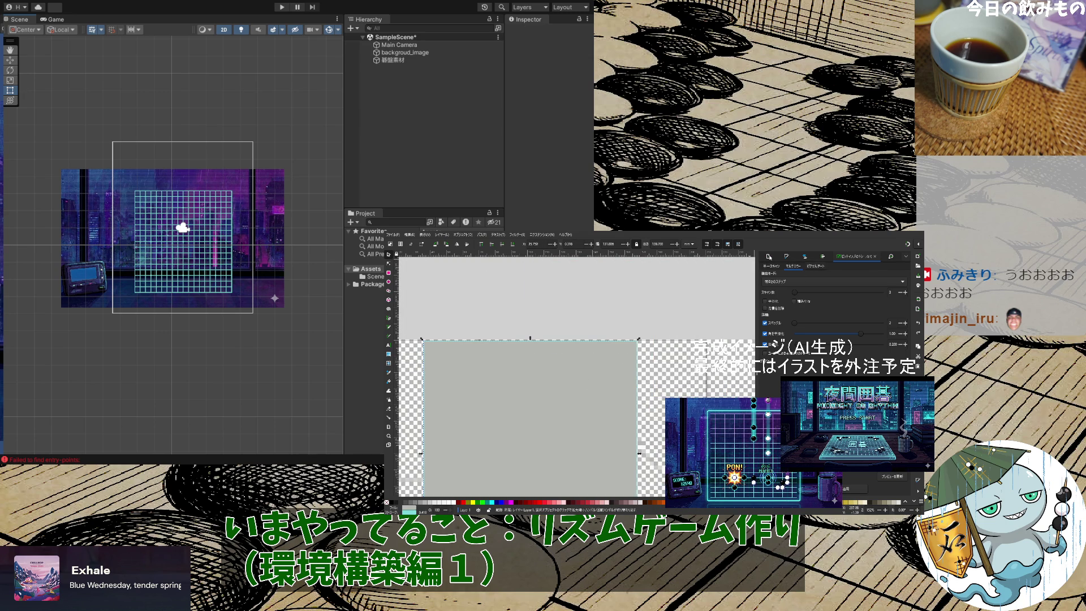
left_click(769, 256)
Give the rectangle a flat black fill and undo the resulting clip
left_click(809, 258)
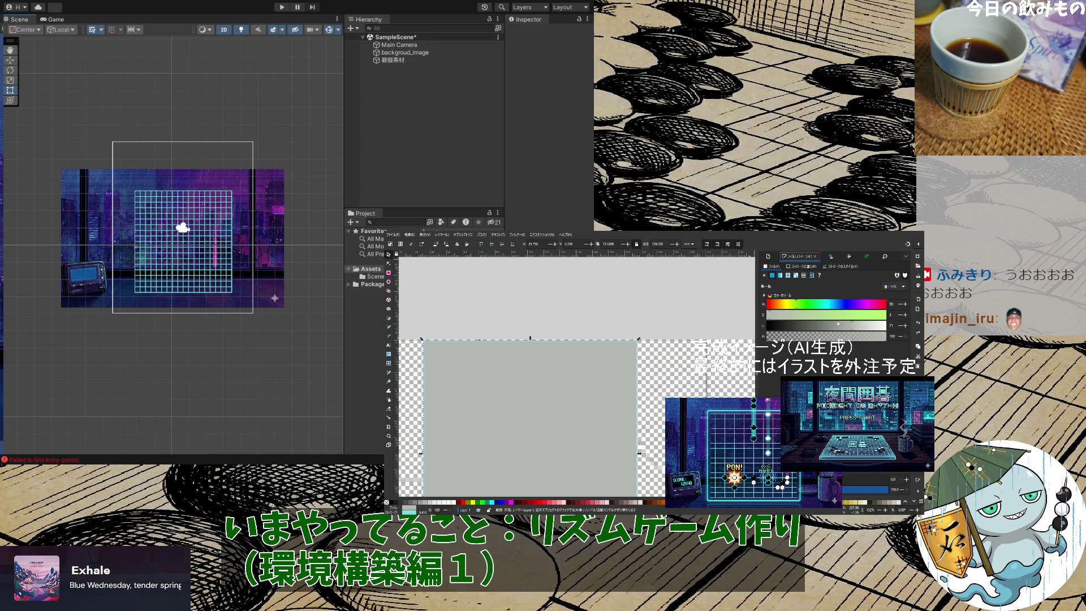
left_click_drag(843, 328, 724, 329)
left_click_drag(807, 328, 748, 326)
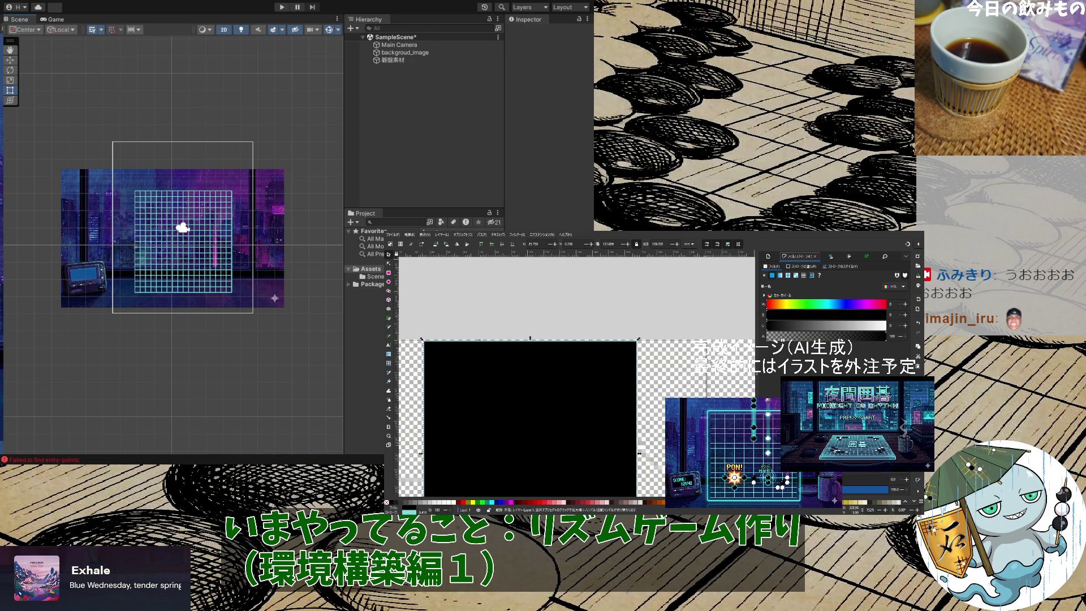
left_click(704, 355, "shift")
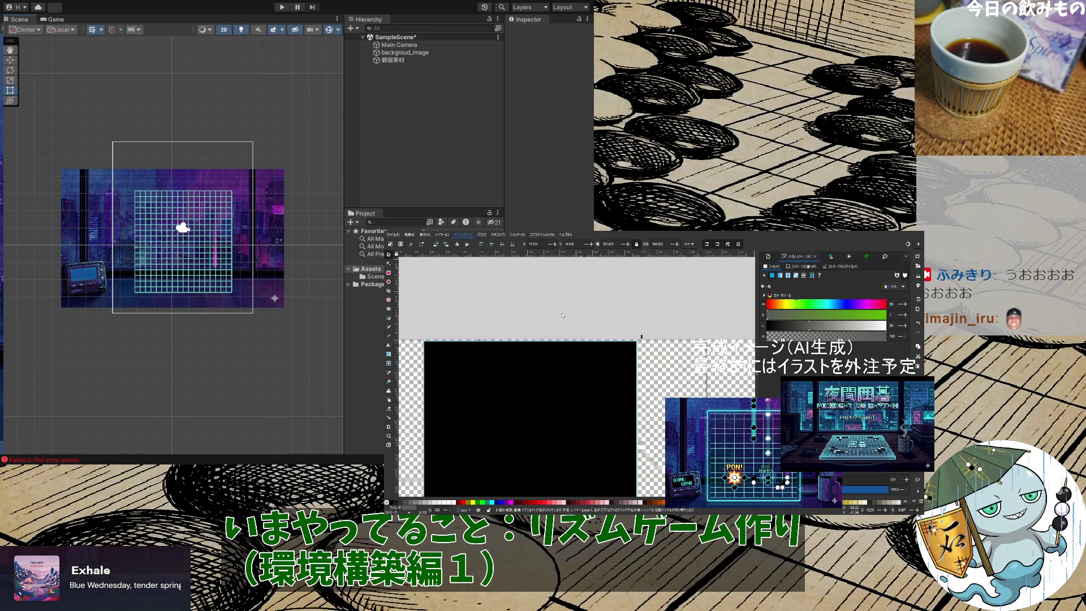
scroll(563, 315, "down", 1)
key("ctrl+z")
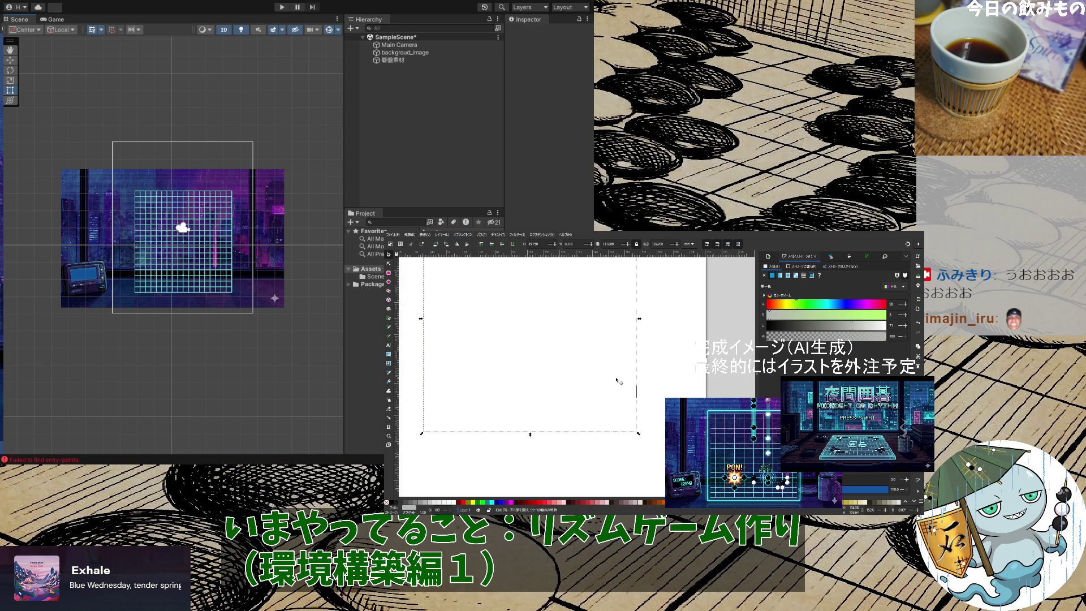
scroll(615, 375, "up", 1)
Set the rectangle's fill lightness to 100 for white and select it together with the image
double_click(893, 325)
type("100")
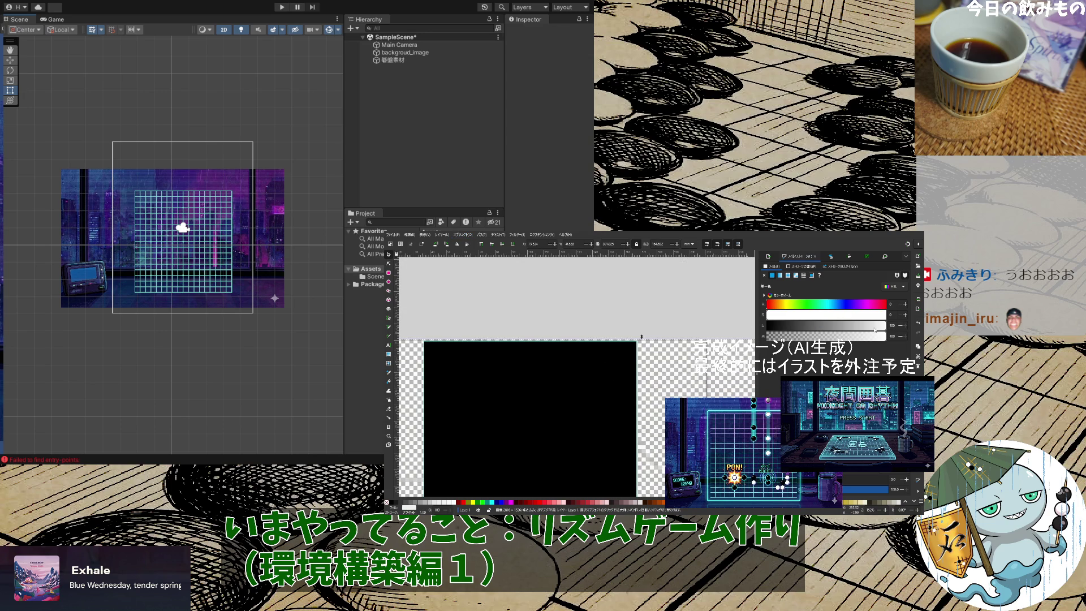
left_click_drag(875, 330, 778, 327)
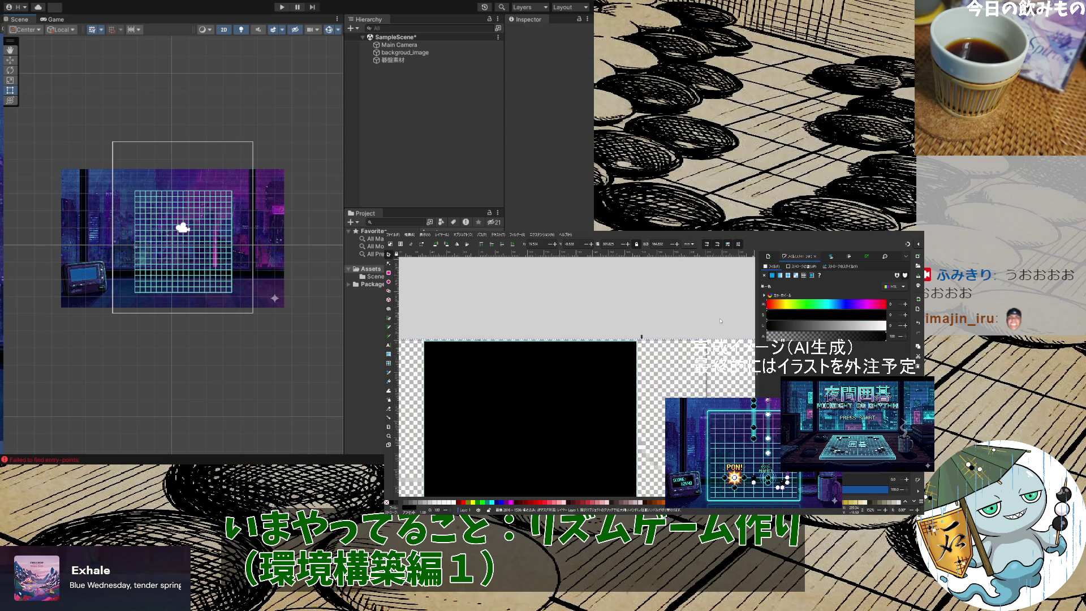
left_click(820, 276)
left_click(772, 275)
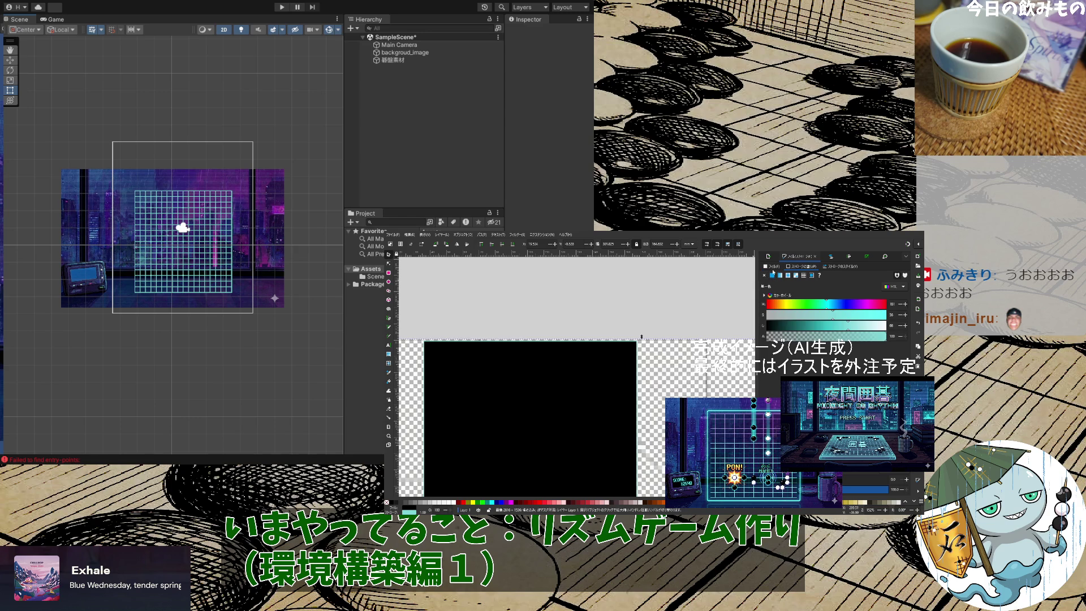
left_click(603, 373)
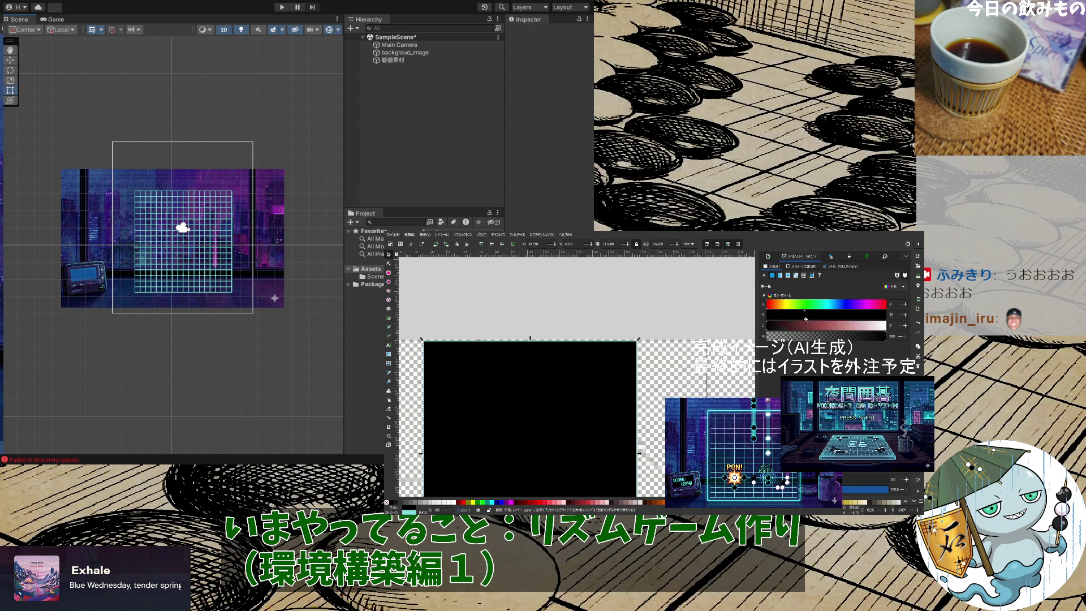
left_click_drag(805, 326, 887, 325)
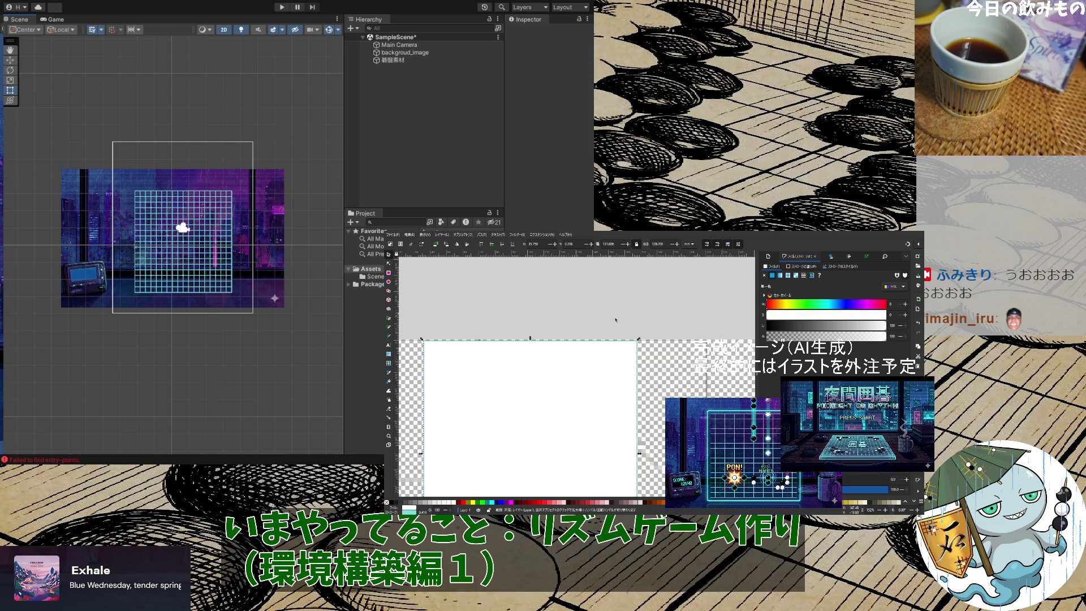
left_click(657, 353, "shift")
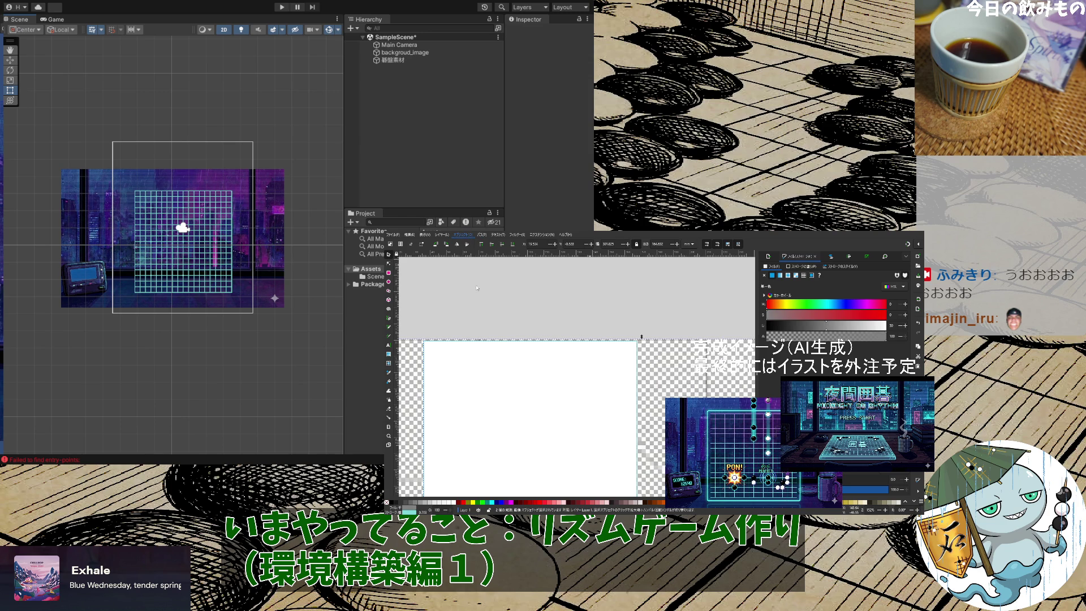
scroll(585, 345, "down", 5)
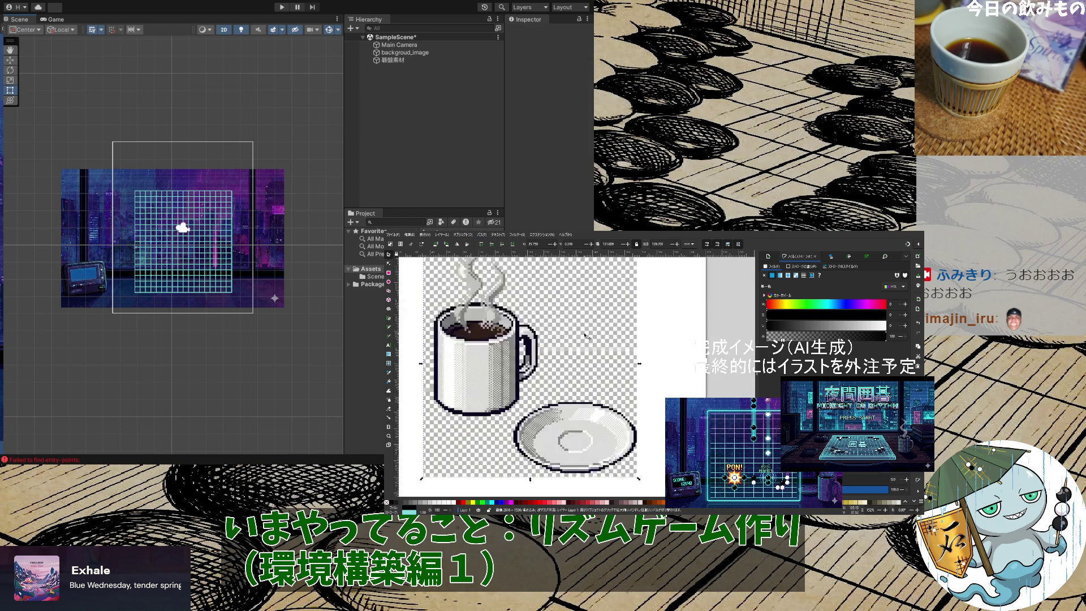
With the Eraser, white out background right of the mug and above and below-left of the saucer
scroll(601, 374, "up", 4)
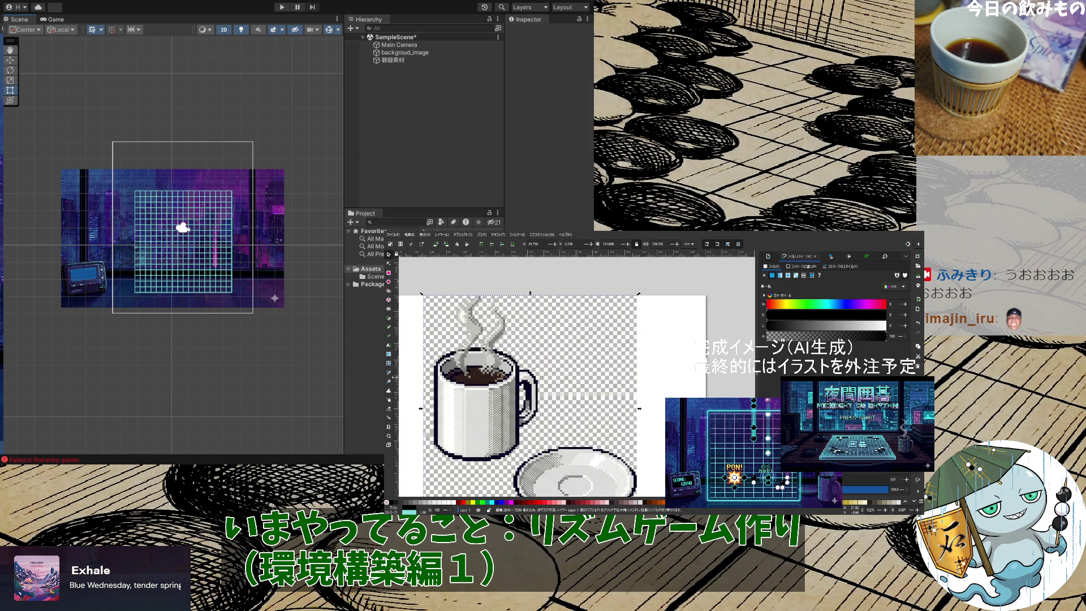
left_click(389, 409)
mouse_move(582, 330)
left_mouse_down()
mouse_move(628, 331)
mouse_move(607, 323)
mouse_move(598, 365)
mouse_move(583, 320)
mouse_move(636, 351)
mouse_move(650, 345)
left_mouse_up()
mouse_move(583, 291)
left_mouse_down()
mouse_move(557, 283)
mouse_move(552, 348)
mouse_move(619, 339)
mouse_move(599, 330)
mouse_move(628, 326)
mouse_move(650, 396)
mouse_move(633, 362)
mouse_move(589, 380)
mouse_move(600, 421)
mouse_move(656, 433)
mouse_move(610, 391)
mouse_move(622, 396)
left_mouse_up()
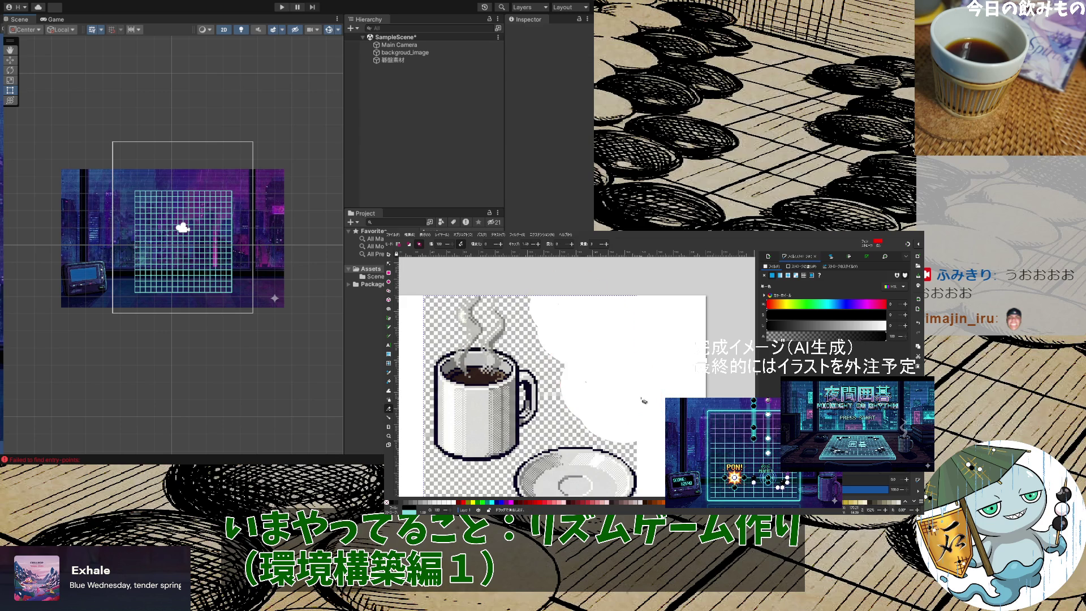
mouse_move(527, 294)
left_mouse_down()
mouse_move(561, 374)
mouse_move(546, 399)
mouse_move(576, 424)
mouse_move(656, 452)
left_mouse_up()
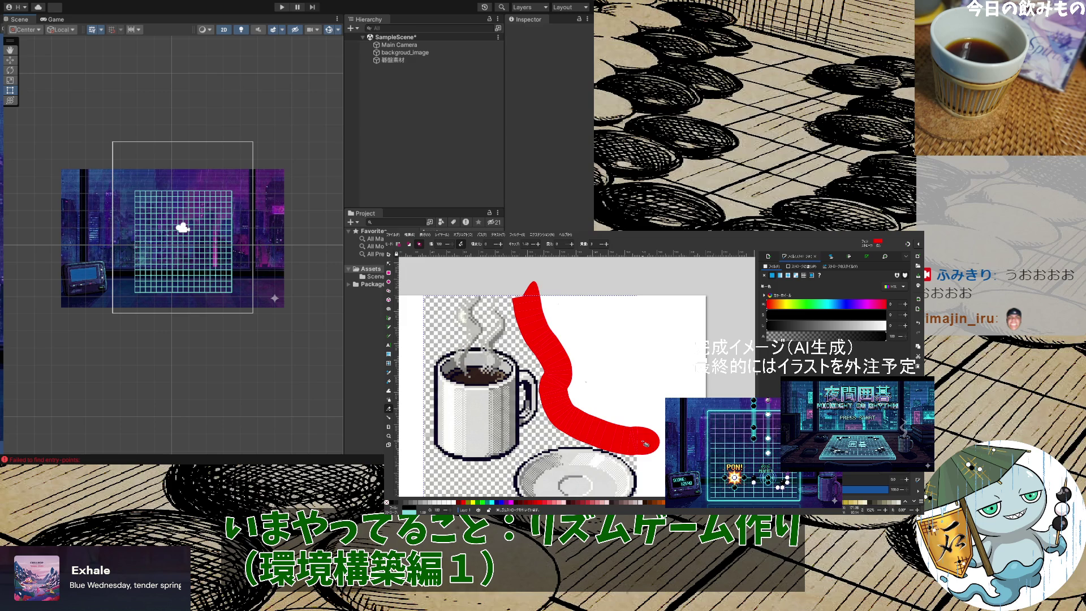
left_click_drag(604, 378, 573, 402)
left_click_drag(577, 365, 603, 399)
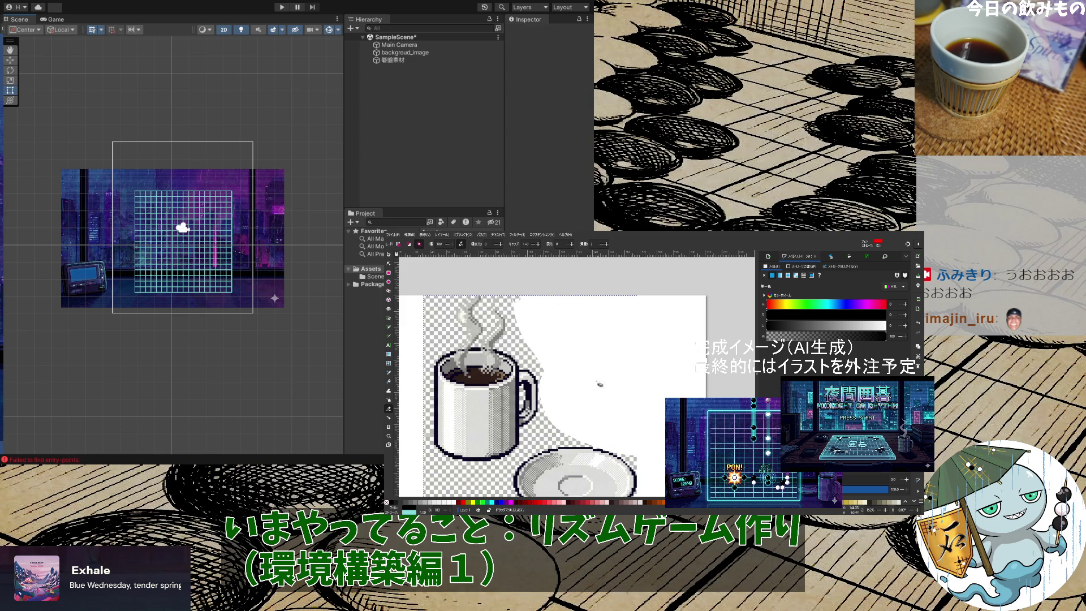
left_click_drag(540, 313, 504, 278)
scroll(512, 375, "down", 5)
mouse_move(537, 396)
left_mouse_down()
mouse_move(408, 295)
mouse_move(511, 419)
left_mouse_up()
mouse_move(503, 399)
left_mouse_down()
mouse_move(430, 334)
mouse_move(402, 336)
left_mouse_up()
scroll(514, 405, "up", 3)
Erase background at the top-left and in diagonal strips along the dark pixel edge
scroll(514, 406, "up", 3)
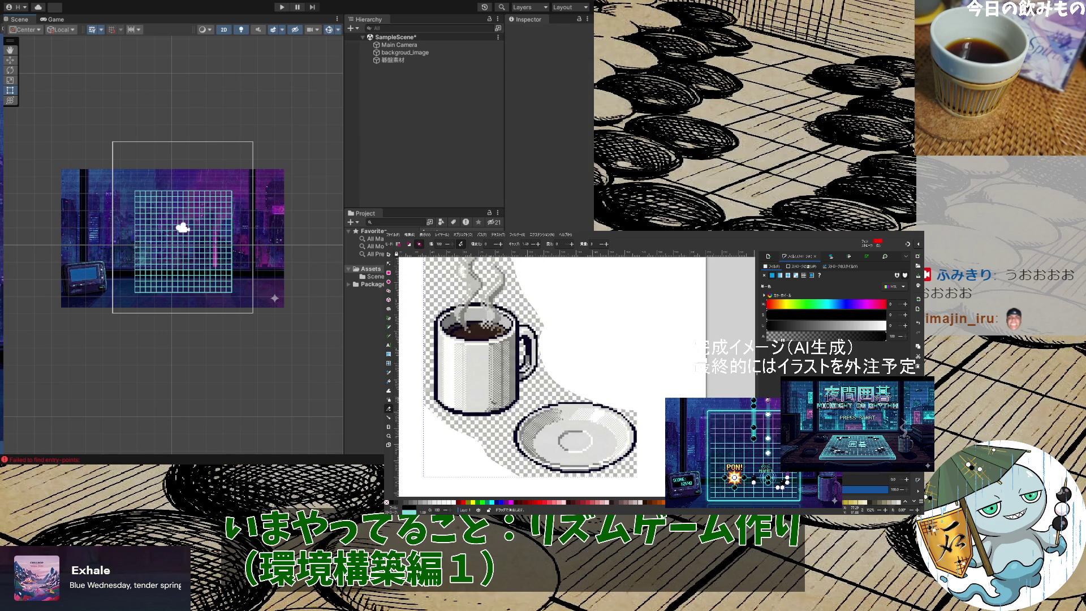
scroll(475, 386, "up", 2)
mouse_move(430, 302)
left_mouse_down()
mouse_move(475, 272)
mouse_move(480, 282)
mouse_move(407, 343)
left_mouse_up()
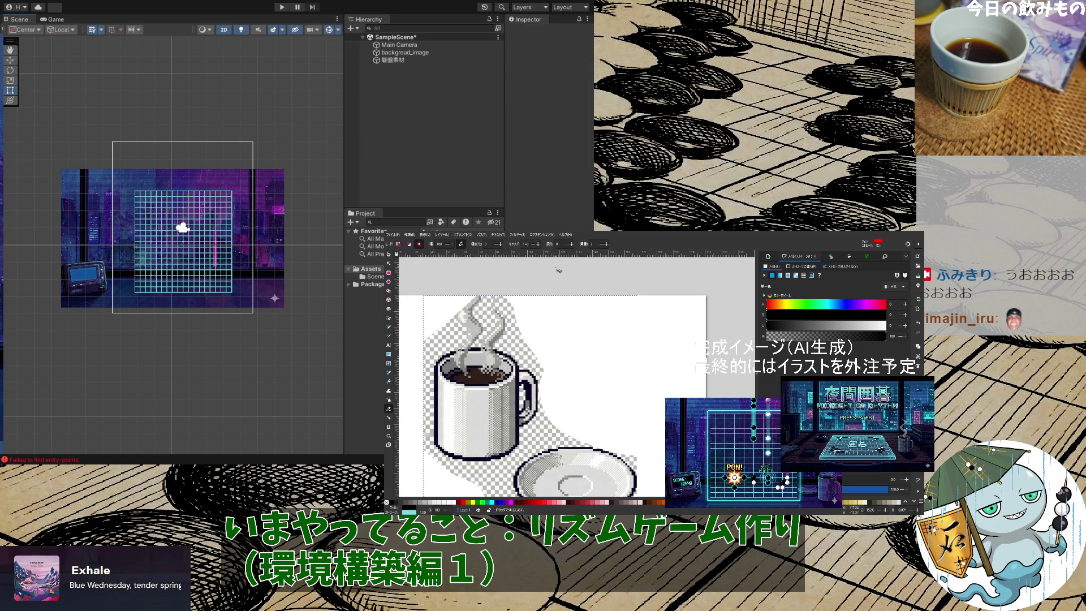
mouse_move(447, 280)
left_mouse_down()
mouse_move(421, 358)
mouse_move(469, 280)
mouse_move(439, 306)
mouse_move(428, 340)
mouse_move(422, 456)
mouse_move(424, 441)
left_mouse_up()
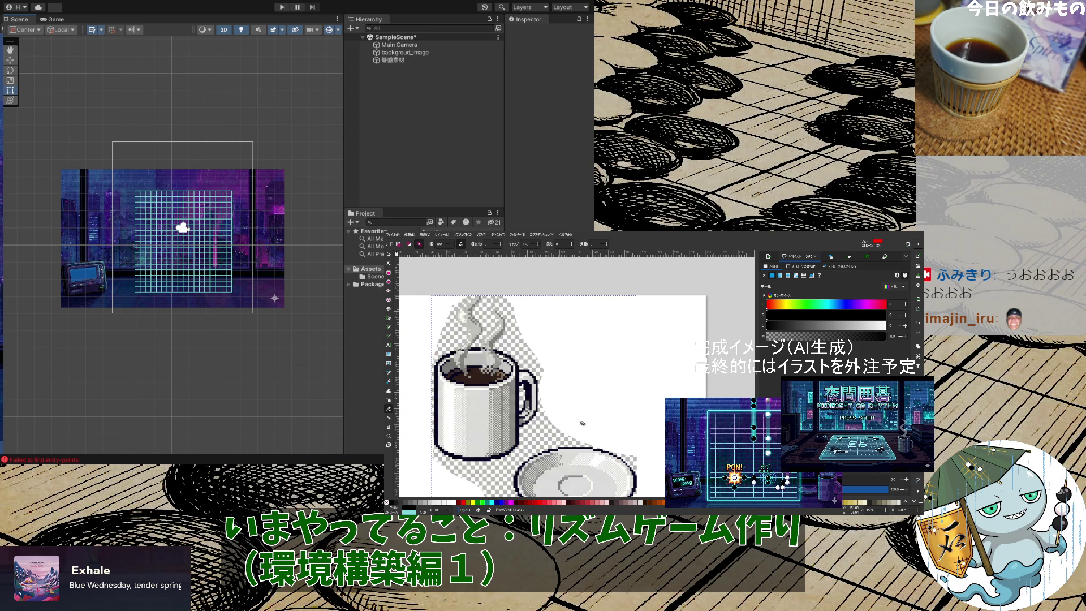
scroll(543, 335, "down", 3)
scroll(557, 383, "up", 5)
scroll(526, 381, "up", 3)
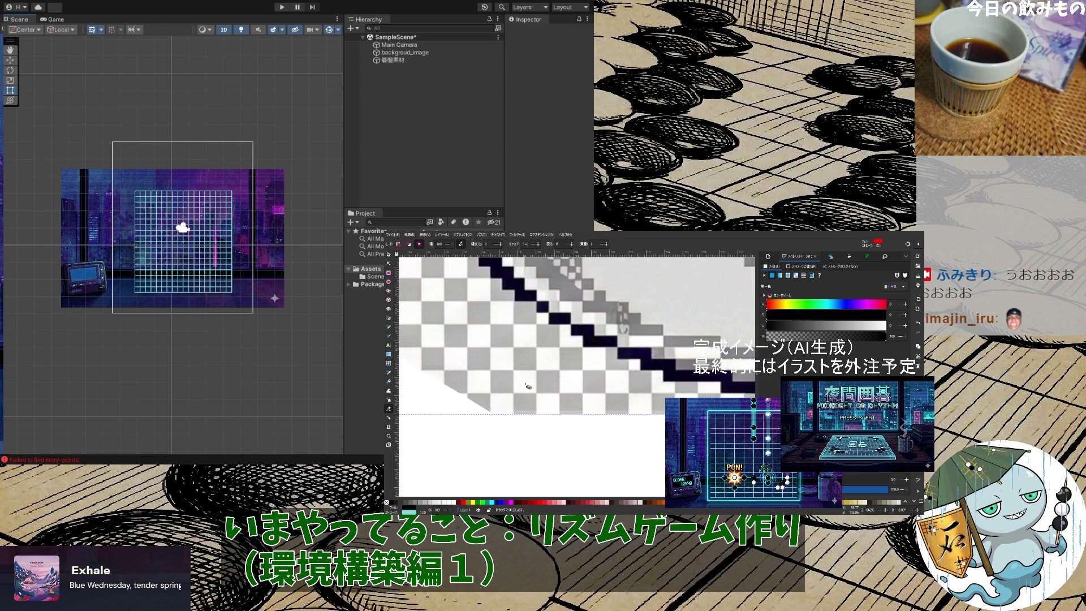
left_click_drag(591, 421, 403, 261)
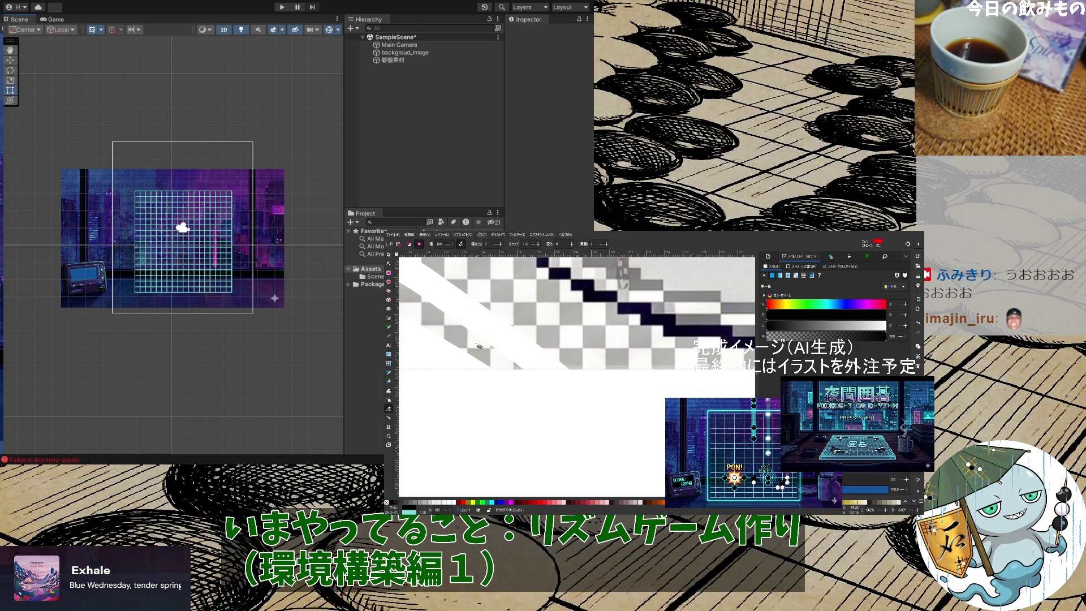
scroll(543, 384, "down", 2)
left_click_drag(568, 398, 403, 278)
left_click_drag(512, 368, 415, 306)
left_click_drag(656, 417, 436, 277)
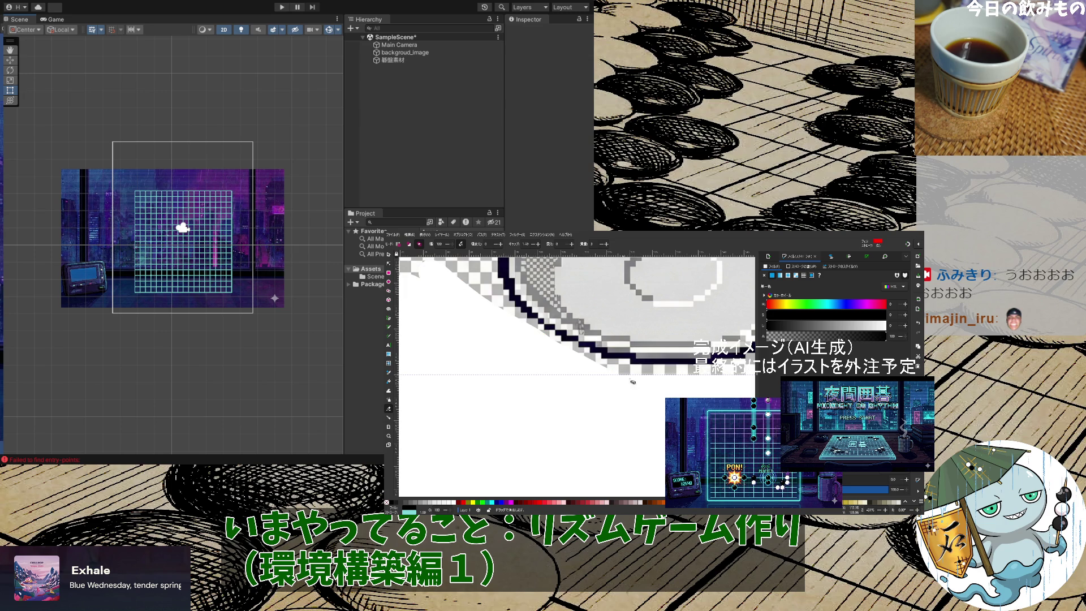
scroll(498, 403, "up", 2)
mouse_move(423, 468)
left_mouse_down()
mouse_move(659, 306)
mouse_move(540, 354)
mouse_move(487, 400)
left_mouse_up()
mouse_move(653, 307)
left_mouse_down()
mouse_move(498, 390)
mouse_move(472, 427)
mouse_move(563, 340)
mouse_move(421, 477)
left_mouse_up()
mouse_move(682, 308)
left_mouse_down()
mouse_move(566, 354)
mouse_move(481, 422)
mouse_move(434, 478)
left_mouse_up()
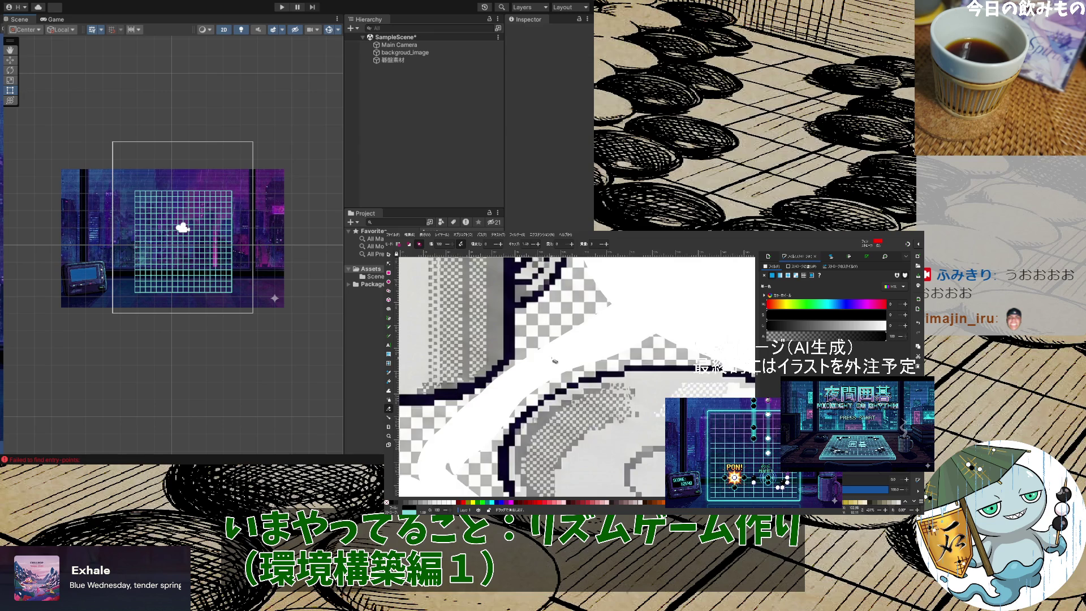
Erase background along the saucer rim, undoing the stray strokes
key("5")
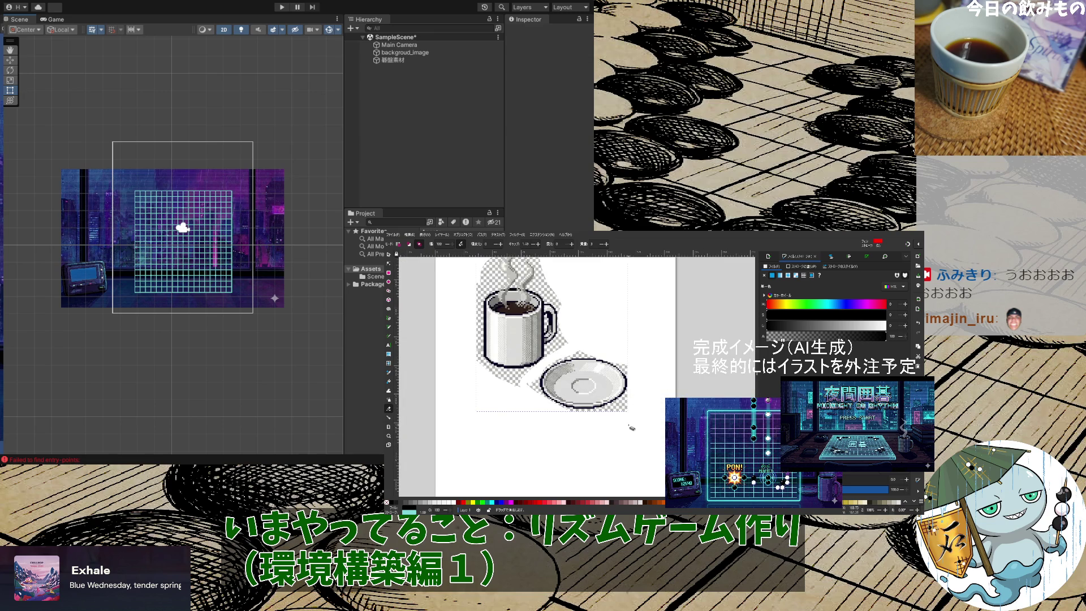
scroll(632, 427, "up", 5)
scroll(631, 319, "up", 4)
left_click_drag(631, 311, 561, 425)
key("ctrl+z")
mouse_move(646, 311)
left_mouse_down()
mouse_move(595, 388)
mouse_move(483, 444)
left_mouse_up()
left_click_drag(662, 356, 546, 438)
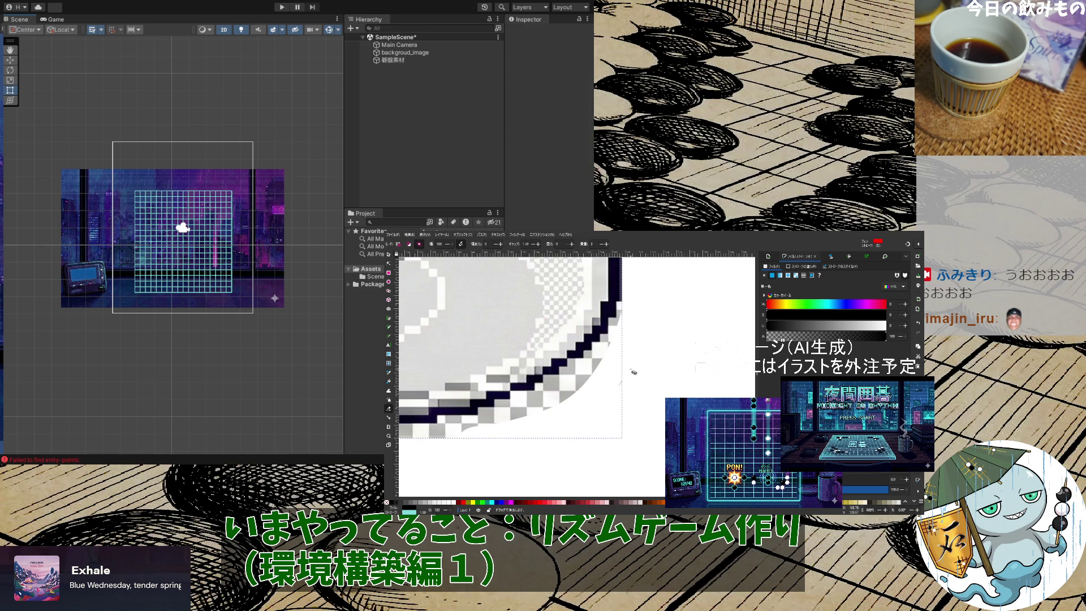
mouse_move(626, 311)
left_mouse_down()
mouse_move(651, 351)
mouse_move(637, 318)
left_mouse_up()
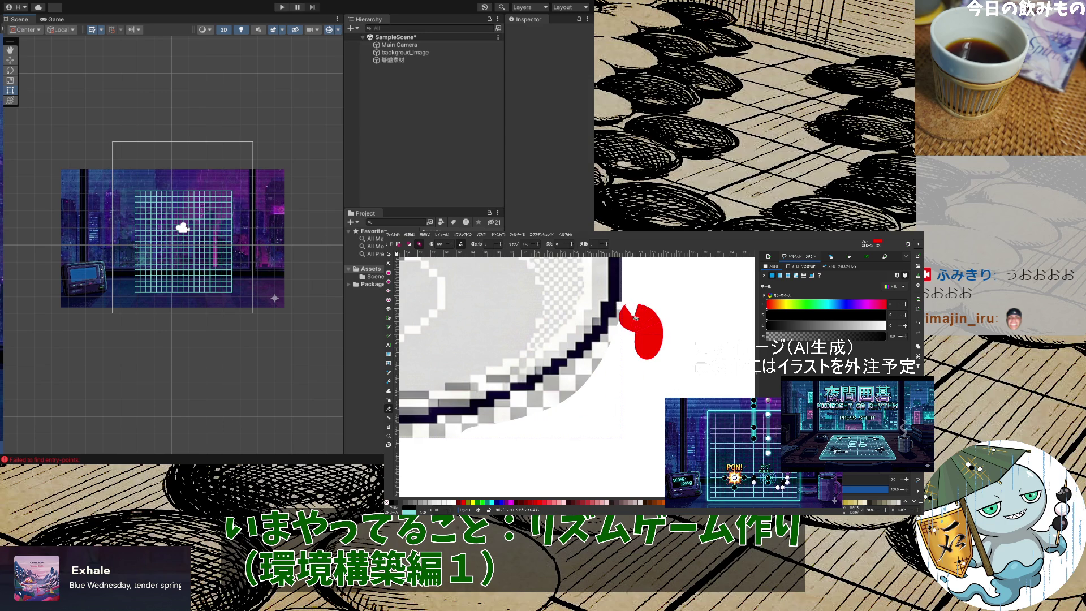
key("ctrl+z")
left_click_drag(614, 348, 560, 397)
mouse_move(613, 353)
left_mouse_down()
mouse_move(561, 399)
mouse_move(440, 442)
left_mouse_up()
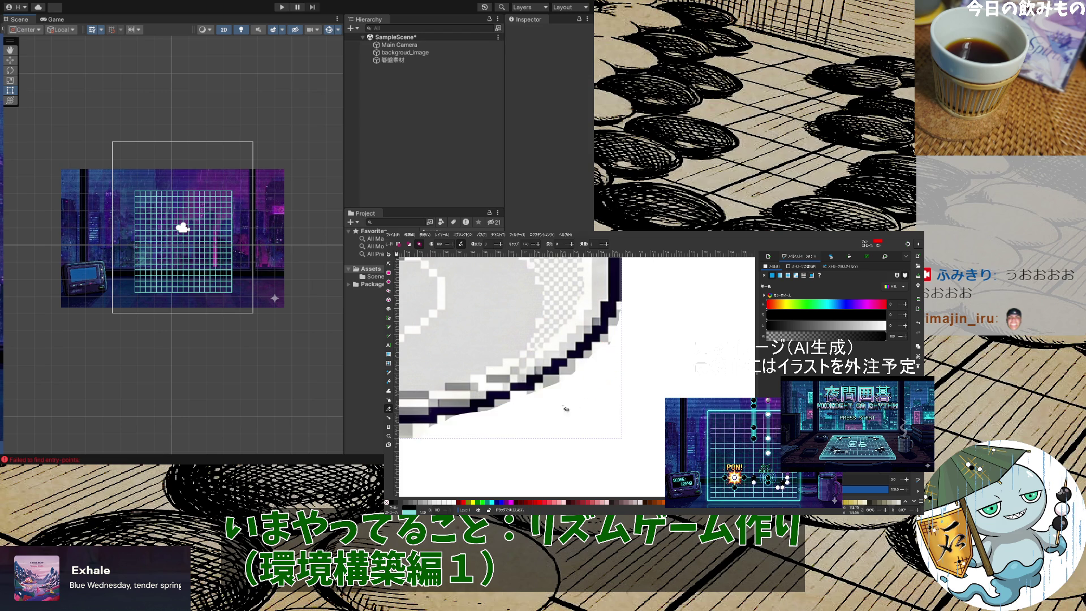
Erase the diagonal band of grey background and a short strip along the top
scroll(604, 393, "up", 5)
scroll(604, 394, "down", 3)
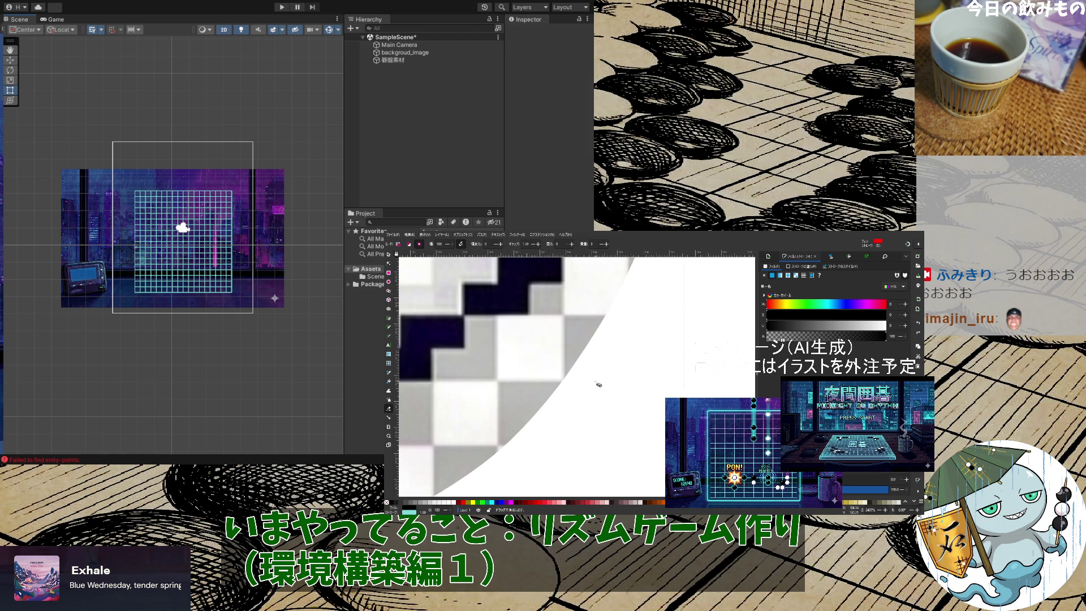
left_click_drag(631, 266, 428, 445)
left_click_drag(631, 299, 461, 463)
mouse_move(594, 340)
left_mouse_down()
mouse_move(537, 399)
mouse_move(495, 420)
left_mouse_up()
mouse_move(614, 319)
left_mouse_down()
mouse_move(476, 424)
mouse_move(484, 422)
left_mouse_up()
scroll(486, 420, "down", 3)
scroll(591, 285, "up", 4)
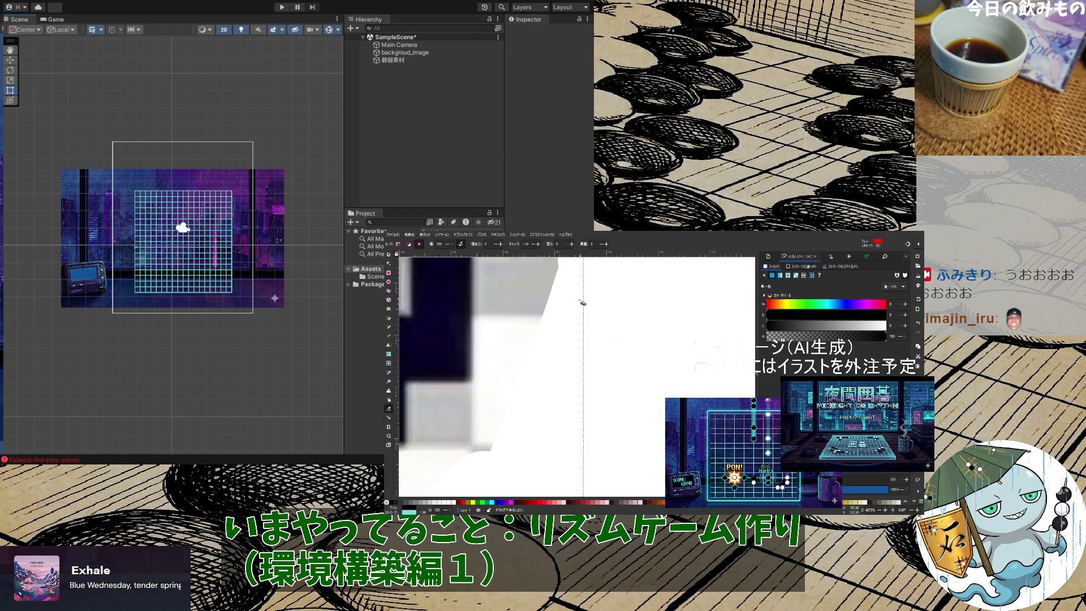
mouse_move(578, 413)
left_mouse_down()
mouse_move(563, 340)
mouse_move(538, 293)
mouse_move(601, 299)
left_mouse_up()
mouse_move(594, 296)
left_mouse_down()
mouse_move(535, 295)
mouse_move(651, 303)
left_mouse_up()
Erase vertical strips down the left and right edges of the white shape
left_click_drag(548, 300, 544, 430)
left_click_drag(549, 302, 550, 480)
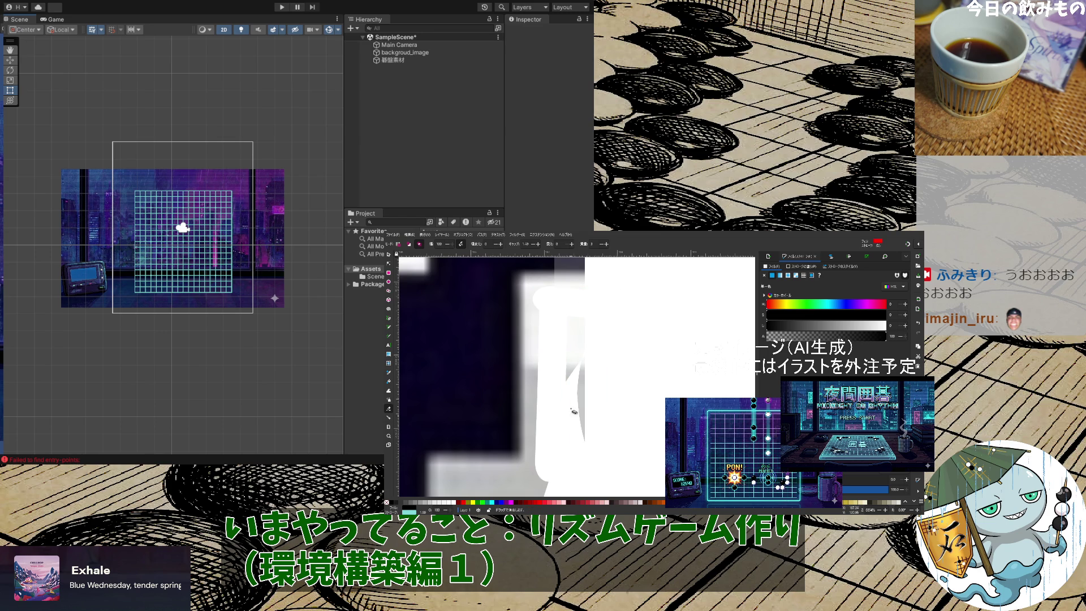
left_click_drag(579, 305, 572, 439)
left_click_drag(541, 308, 535, 504)
mouse_move(541, 288)
left_mouse_down()
mouse_move(554, 456)
mouse_move(544, 497)
left_mouse_up()
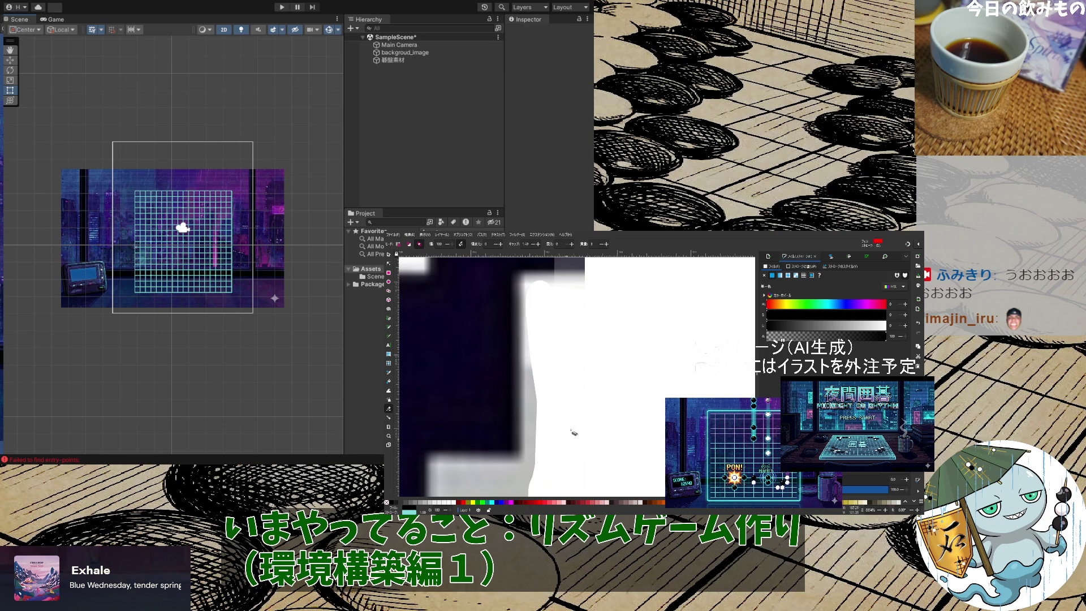
mouse_move(537, 309)
left_mouse_down()
mouse_move(550, 351)
mouse_move(542, 494)
left_mouse_up()
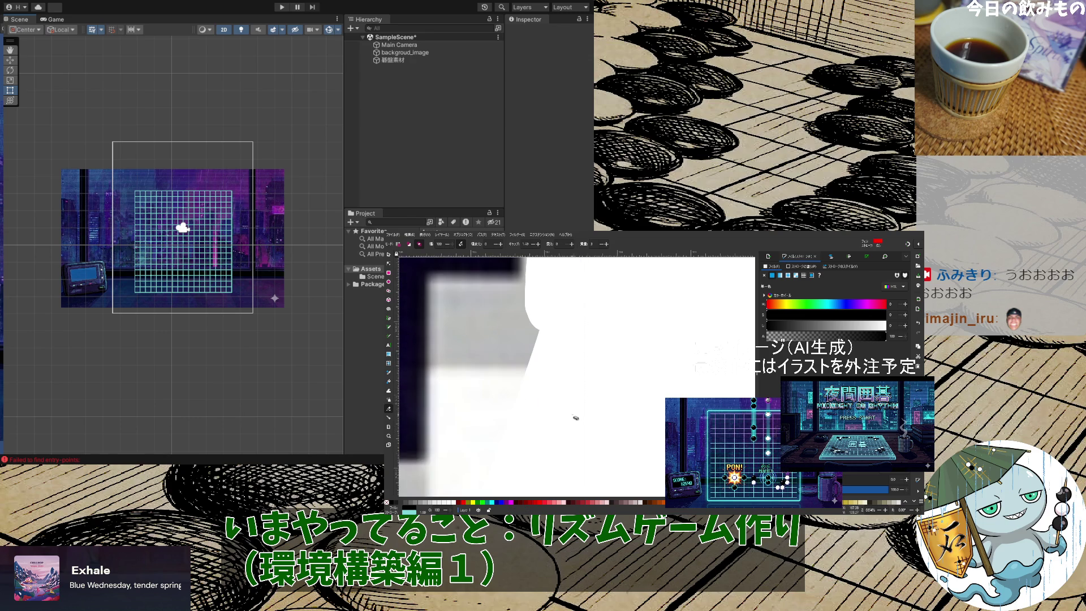
scroll(565, 396, "down", 3)
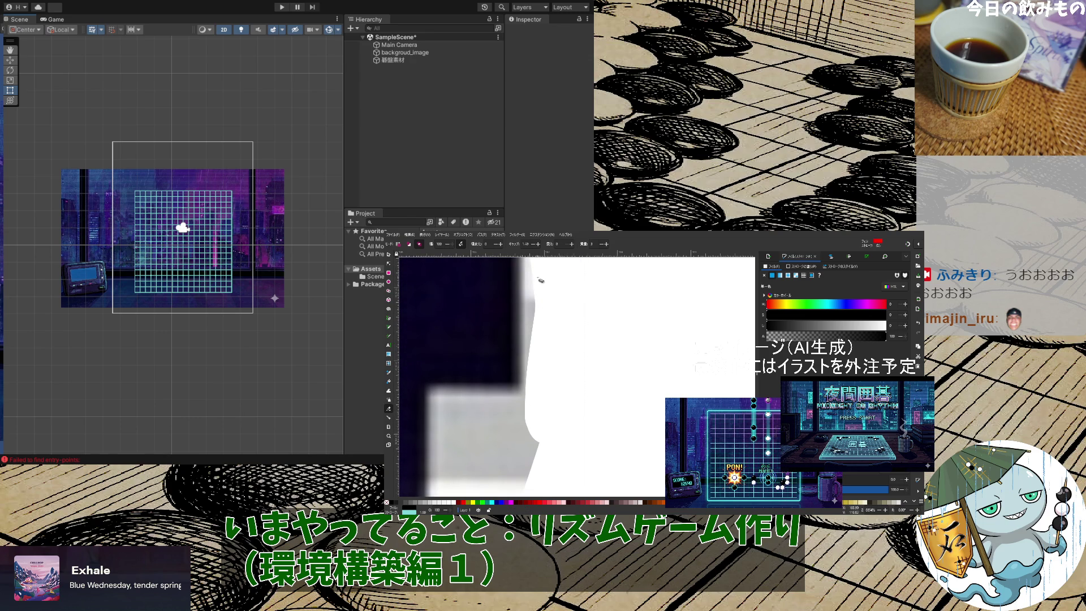
scroll(541, 277, "up", 3)
left_click_drag(537, 347, 538, 412)
left_click_drag(539, 371, 543, 477)
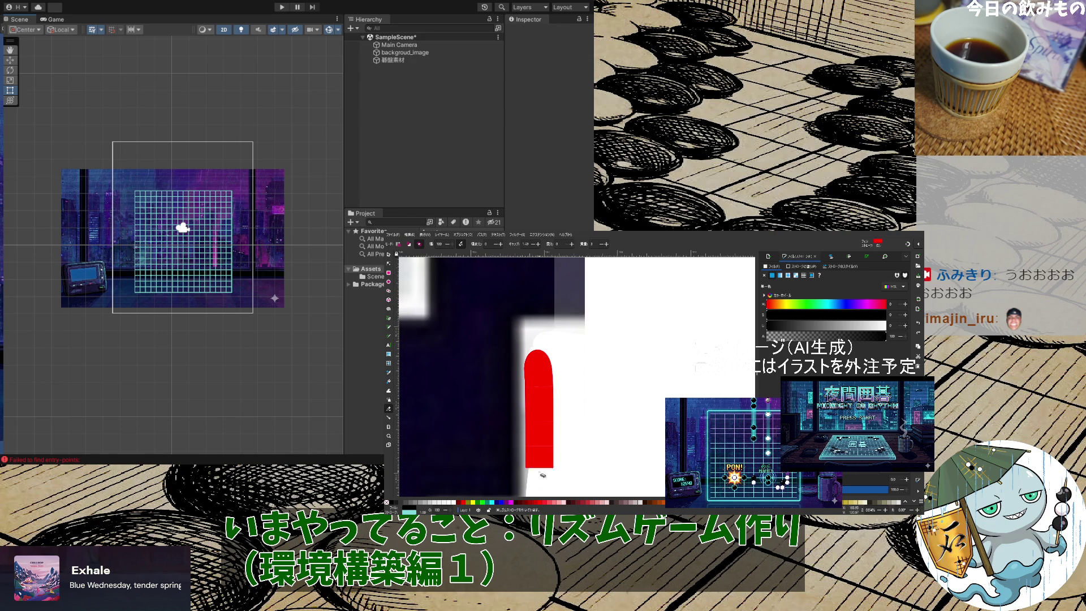
Trim the leftover grey area along the left edge, then zoom out to the whole image
scroll(563, 412, "down", 5)
mouse_move(557, 346)
left_mouse_down()
mouse_move(447, 355)
mouse_move(456, 352)
mouse_move(442, 346)
mouse_move(453, 353)
mouse_move(438, 453)
mouse_move(470, 447)
mouse_move(462, 437)
left_mouse_up()
left_click_drag(456, 340, 451, 467)
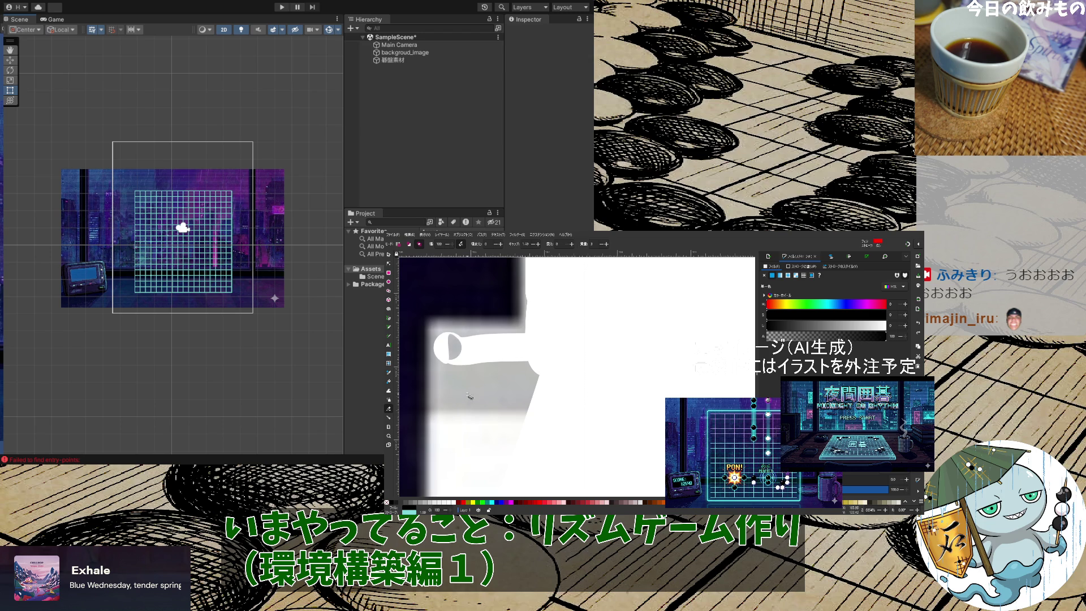
mouse_move(460, 353)
left_mouse_down()
mouse_move(447, 374)
mouse_move(452, 492)
mouse_move(464, 486)
left_mouse_up()
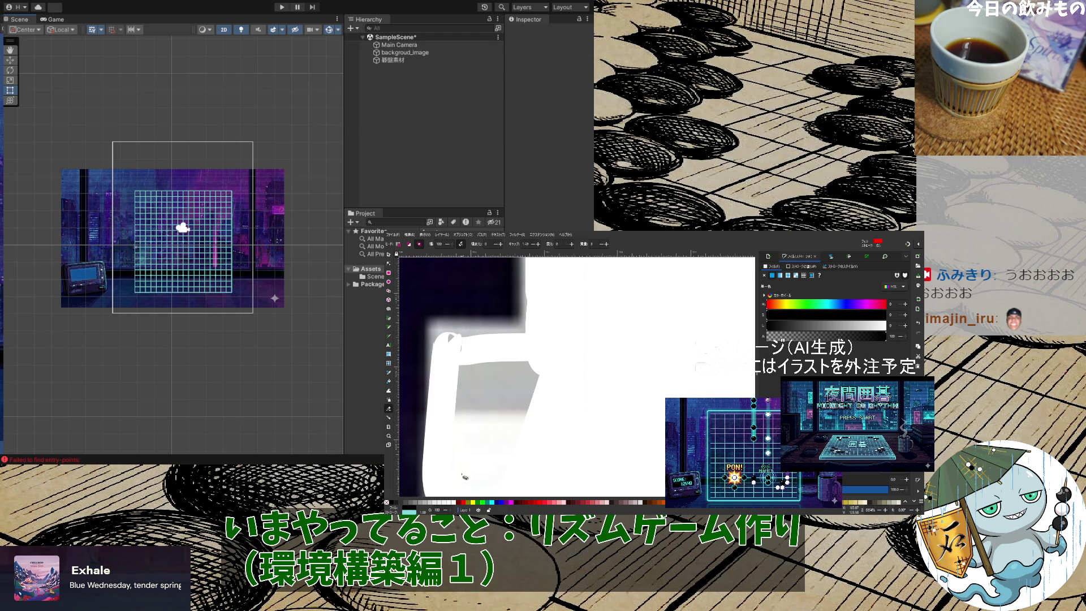
left_click_drag(453, 335, 460, 447)
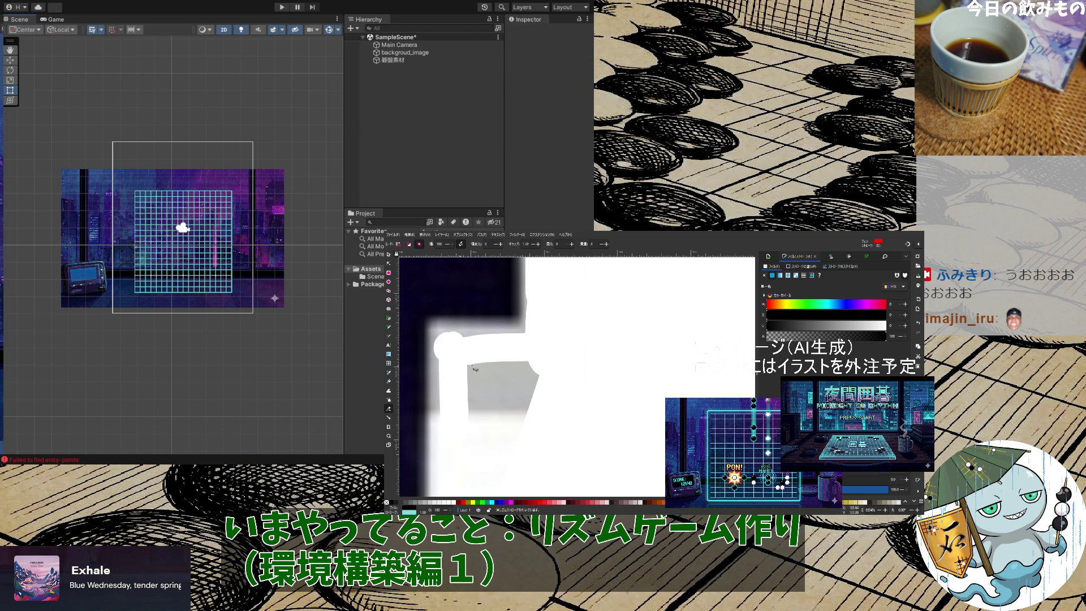
left_click_drag(444, 362, 565, 391)
mouse_move(463, 375)
left_mouse_down()
mouse_move(561, 432)
mouse_move(483, 401)
mouse_move(461, 405)
mouse_move(475, 424)
mouse_move(512, 420)
mouse_move(475, 370)
mouse_move(540, 365)
left_mouse_up()
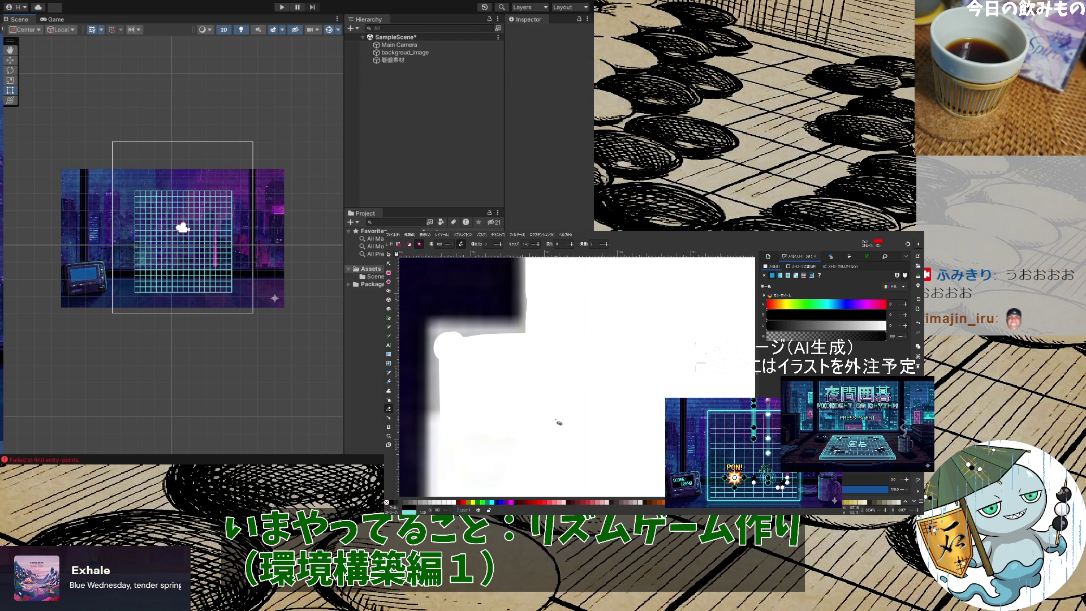
scroll(559, 422, "down", 3)
scroll(559, 422, "down", 2)
scroll(552, 427, "down", 3)
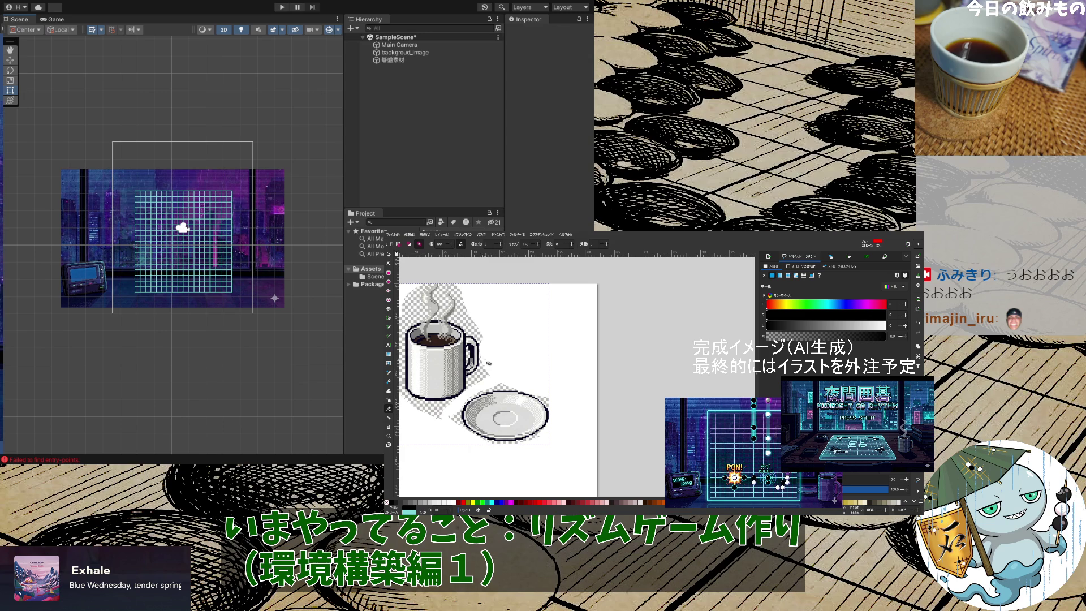
left_click(390, 255)
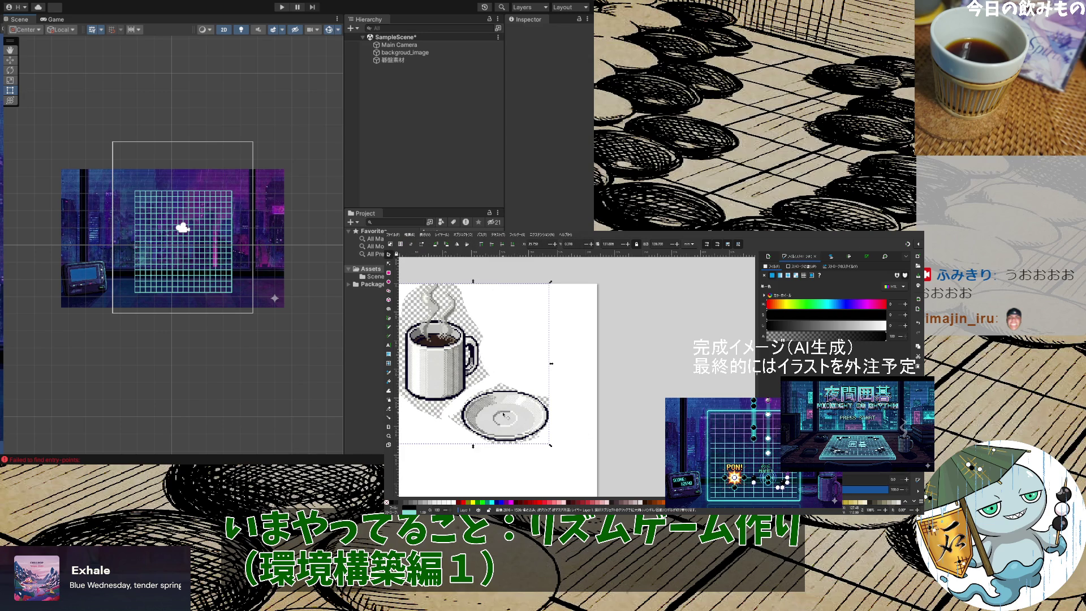
left_click(389, 272)
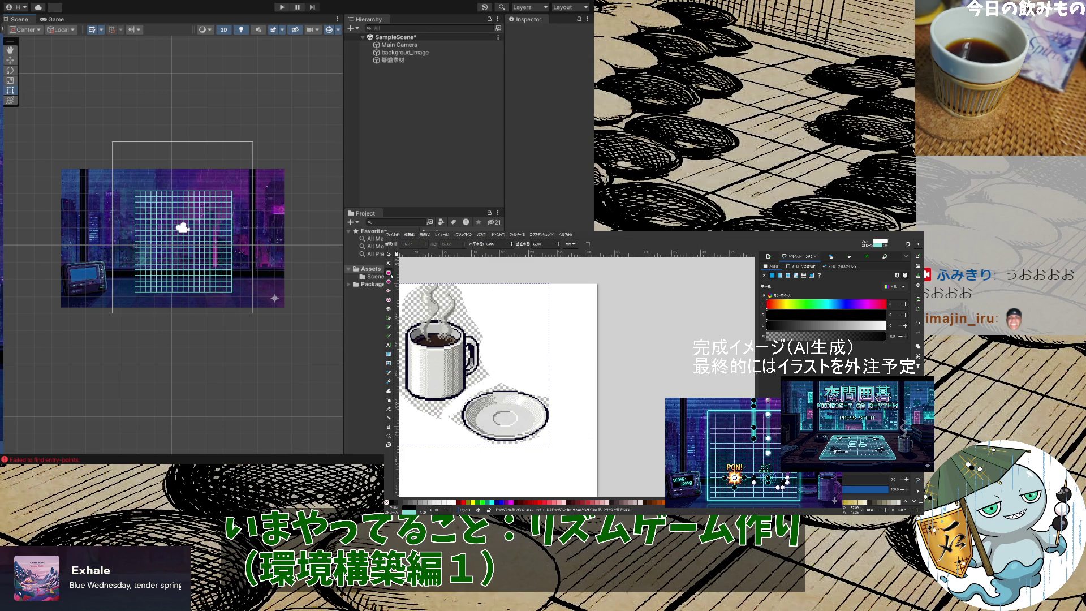
left_click(389, 255)
left_click_drag(464, 353, 480, 376)
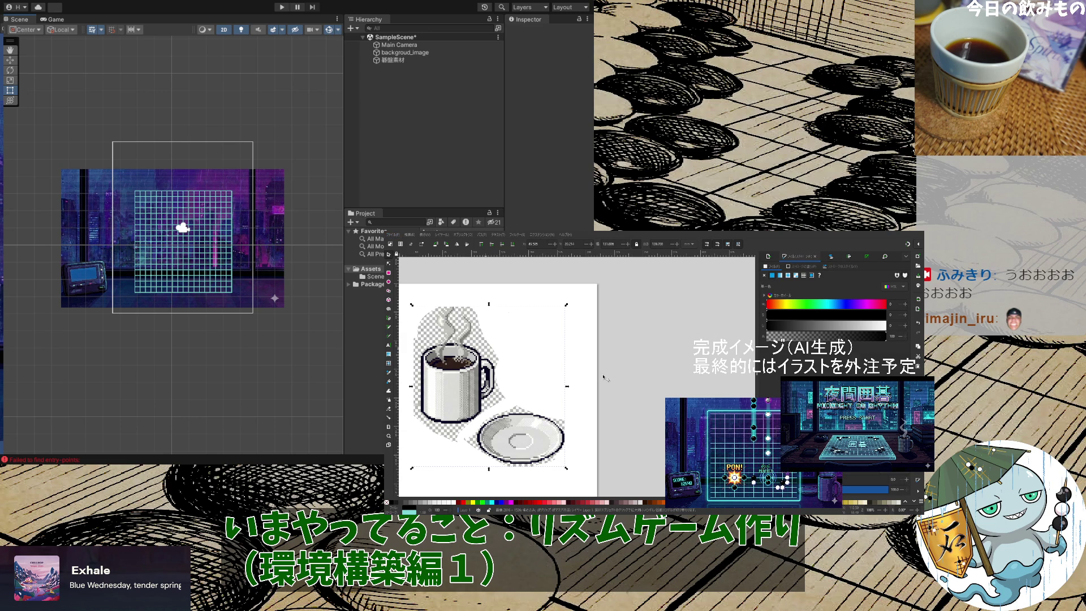
left_click(430, 270)
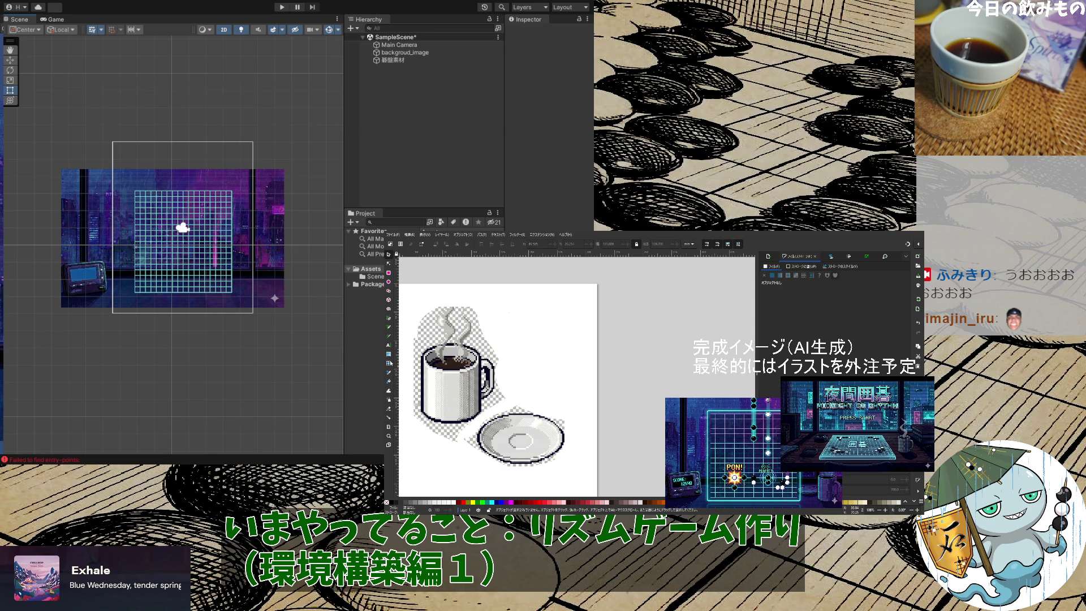
Rub out the saucer beneath the cup with the Eraser and save the drawing as カップ.svg
left_click(388, 408)
mouse_move(540, 388)
left_mouse_down()
mouse_move(461, 462)
mouse_move(591, 450)
left_mouse_up()
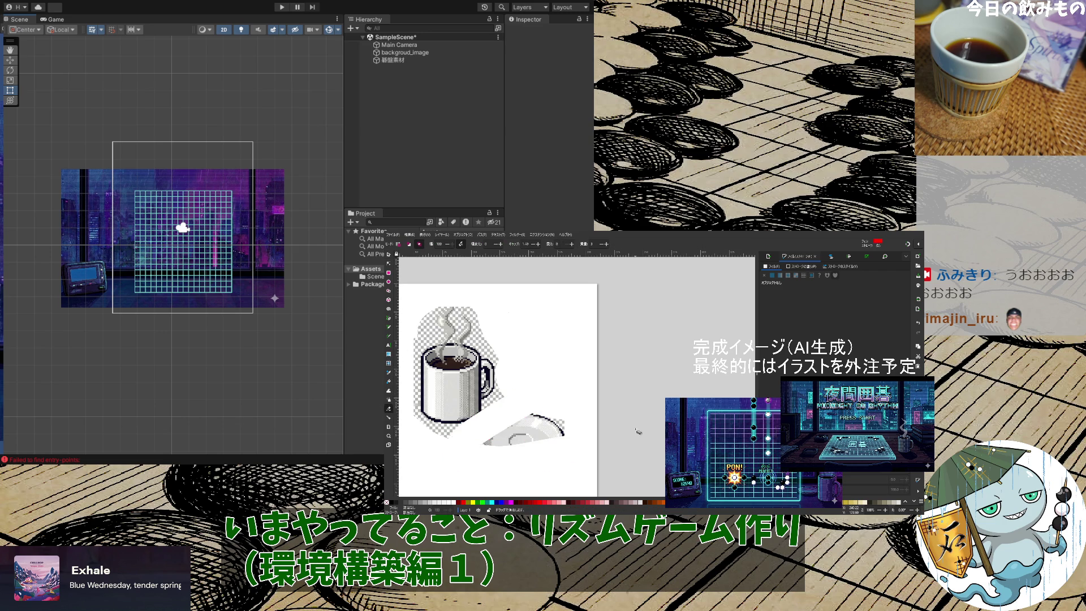
mouse_move(551, 407)
left_mouse_down()
mouse_move(481, 450)
mouse_move(464, 476)
left_mouse_up()
mouse_move(550, 384)
left_mouse_down()
mouse_move(480, 433)
mouse_move(461, 465)
left_mouse_up()
left_click_drag(552, 384, 461, 461)
left_click_drag(592, 399, 546, 430)
mouse_move(537, 385)
left_mouse_down()
mouse_move(566, 430)
mouse_move(512, 424)
left_mouse_up()
mouse_move(594, 402)
left_mouse_down()
mouse_move(537, 415)
mouse_move(515, 433)
left_mouse_up()
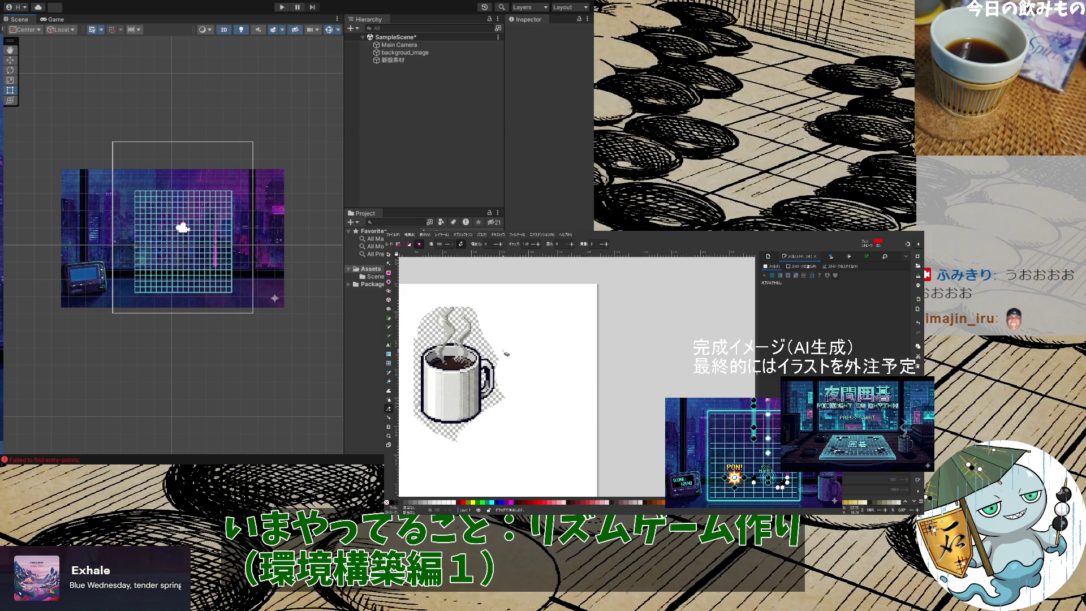
key("ctrl+s")
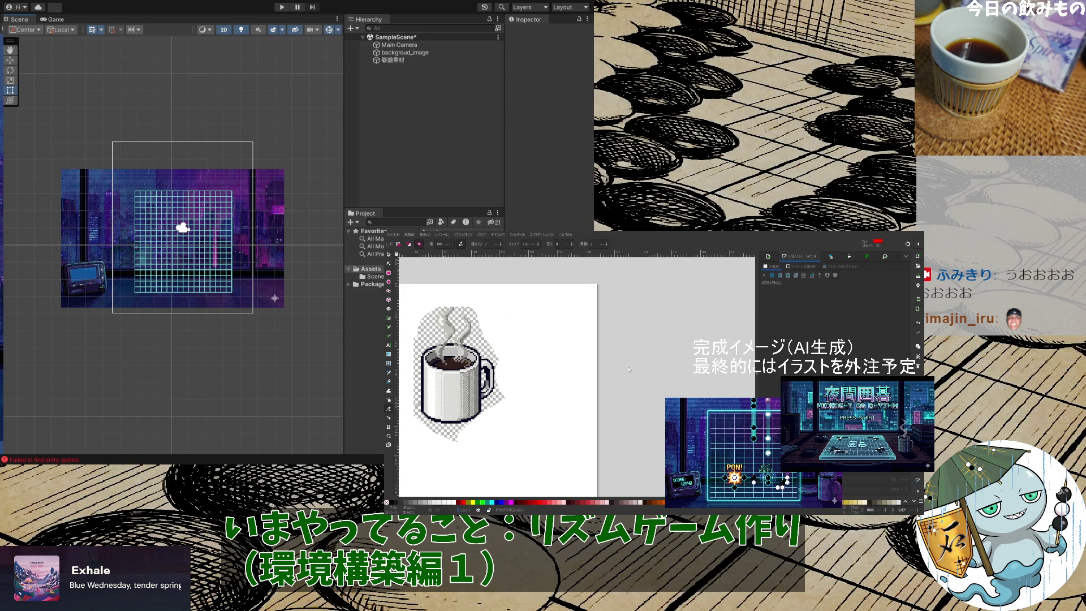
key("ctrl+s")
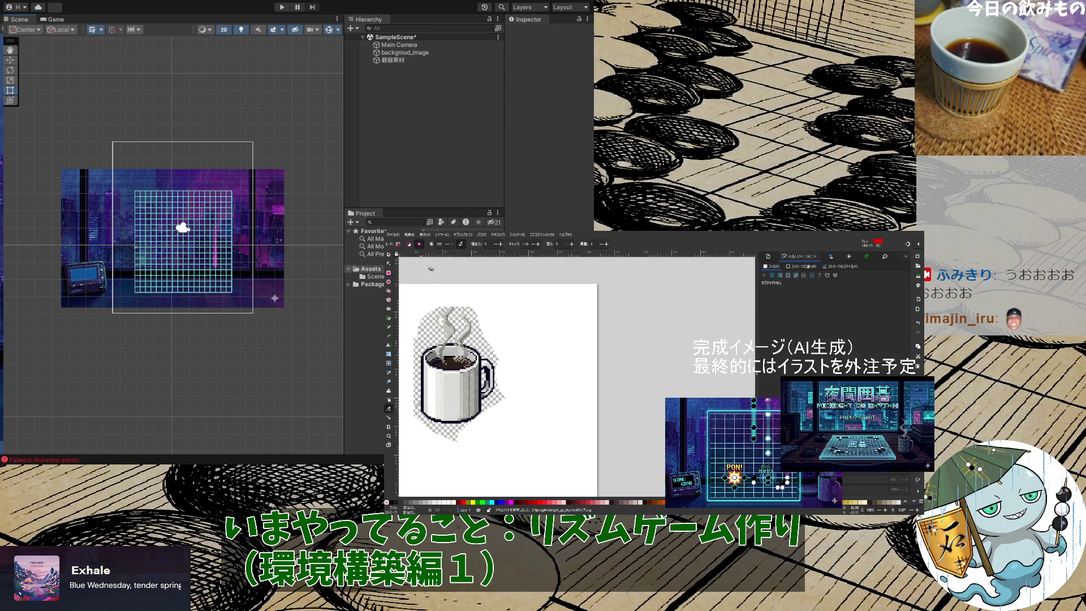
Export the cup-only image as カップ.png from the Export panel
left_click(768, 257)
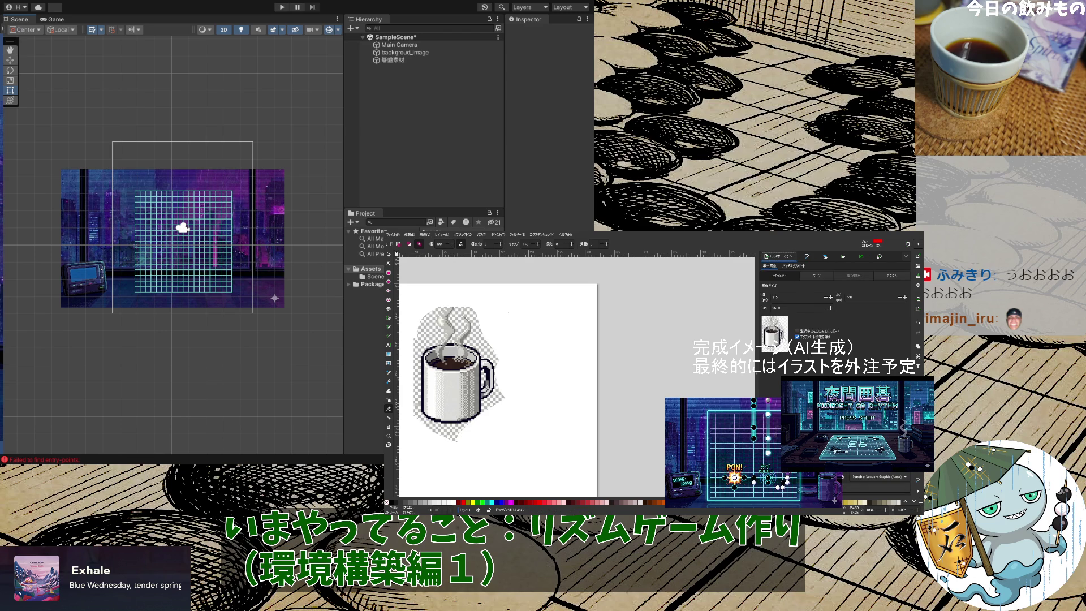
left_click(876, 488)
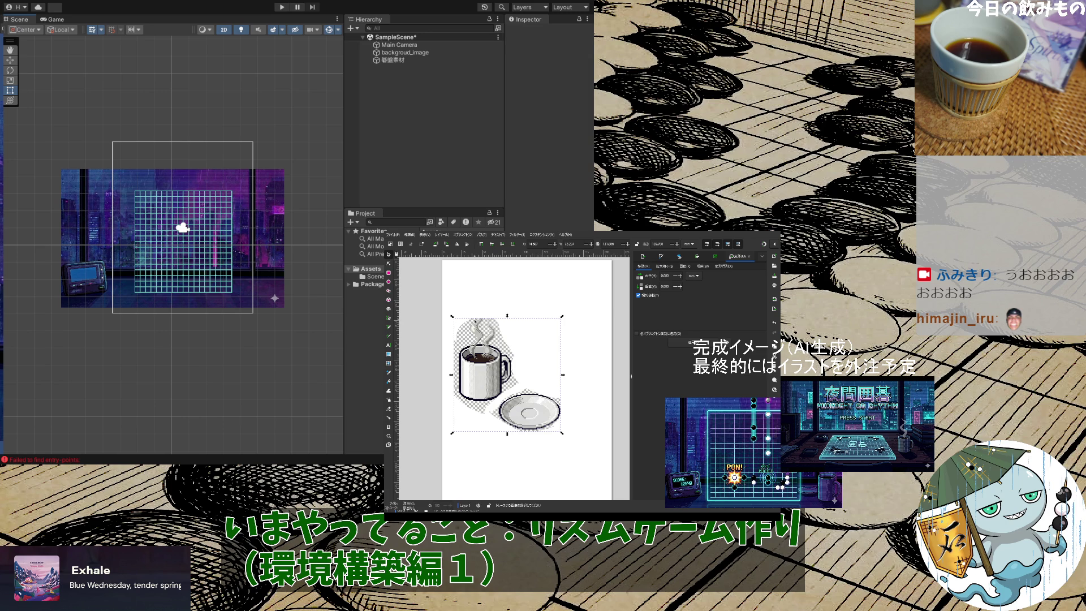
left_click(389, 408)
Erase the coffee cup above the saucer
left_click_drag(523, 266, 445, 416)
left_click_drag(563, 270, 461, 403)
mouse_move(576, 315)
left_mouse_down()
mouse_move(487, 396)
mouse_move(479, 424)
left_mouse_up()
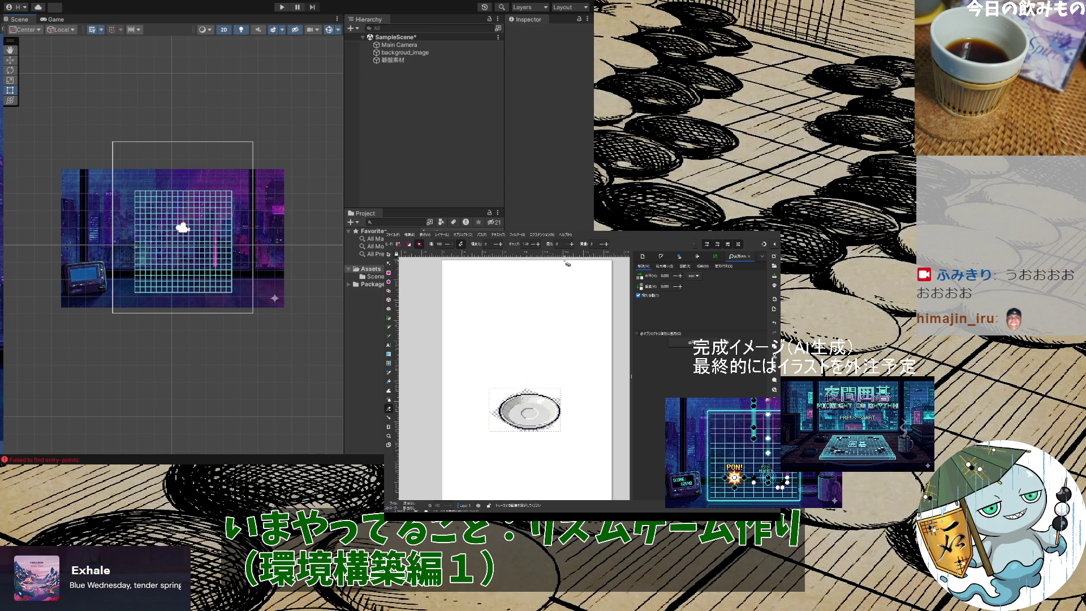
Move the saucer toward the page's top-left and bring up the Export settings for it
left_click(393, 258)
mouse_move(526, 410)
left_mouse_down()
mouse_move(498, 291)
mouse_move(516, 309)
left_mouse_up()
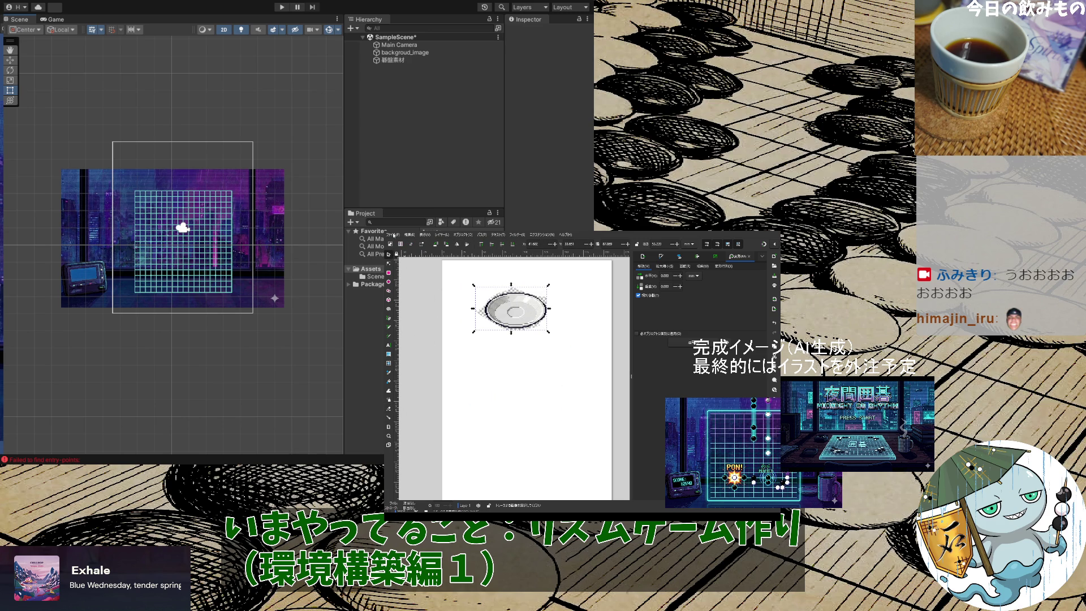
left_click(416, 261)
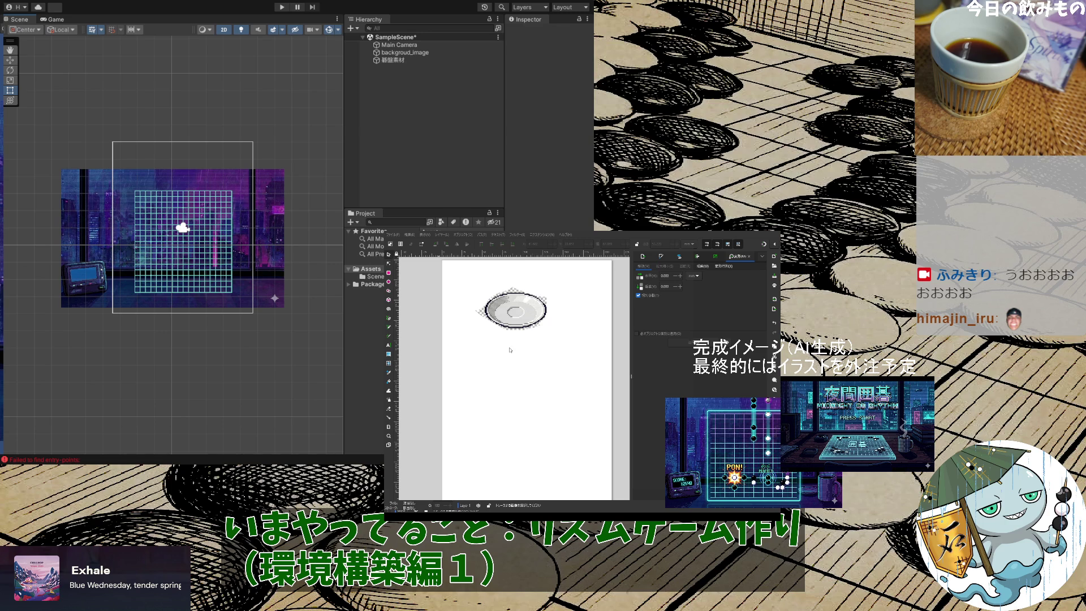
left_click(510, 349)
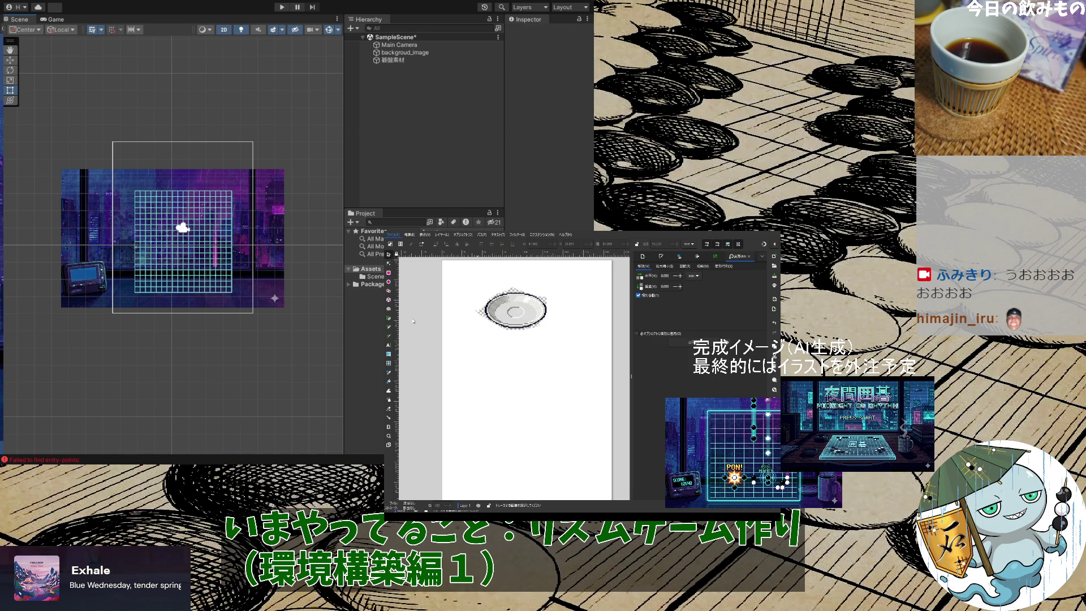
key("ctrl+shift+e")
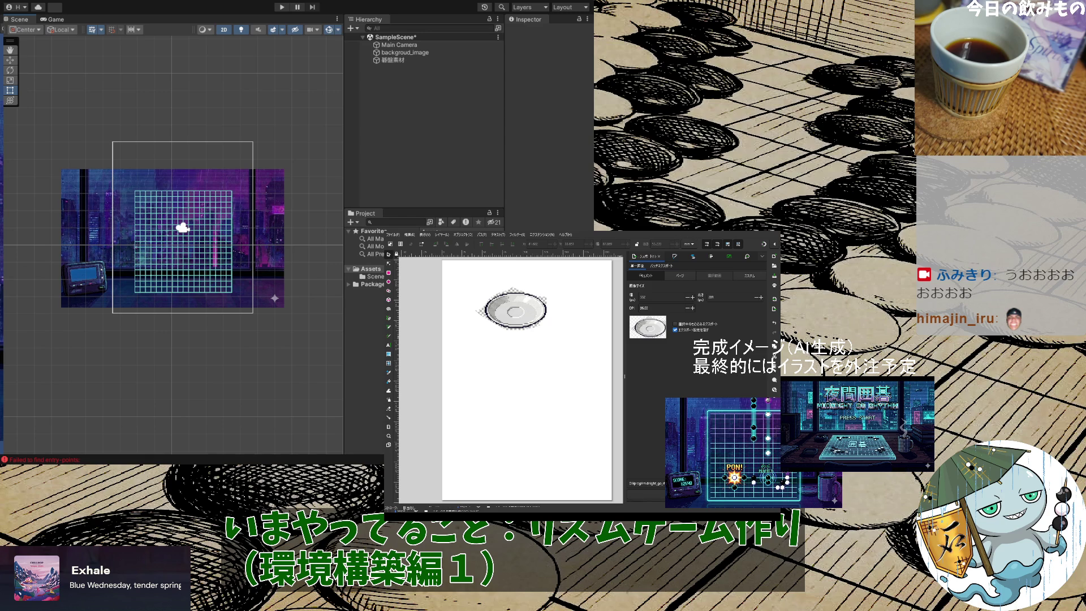
Export the lone saucer as a PNG
left_click(870, 488)
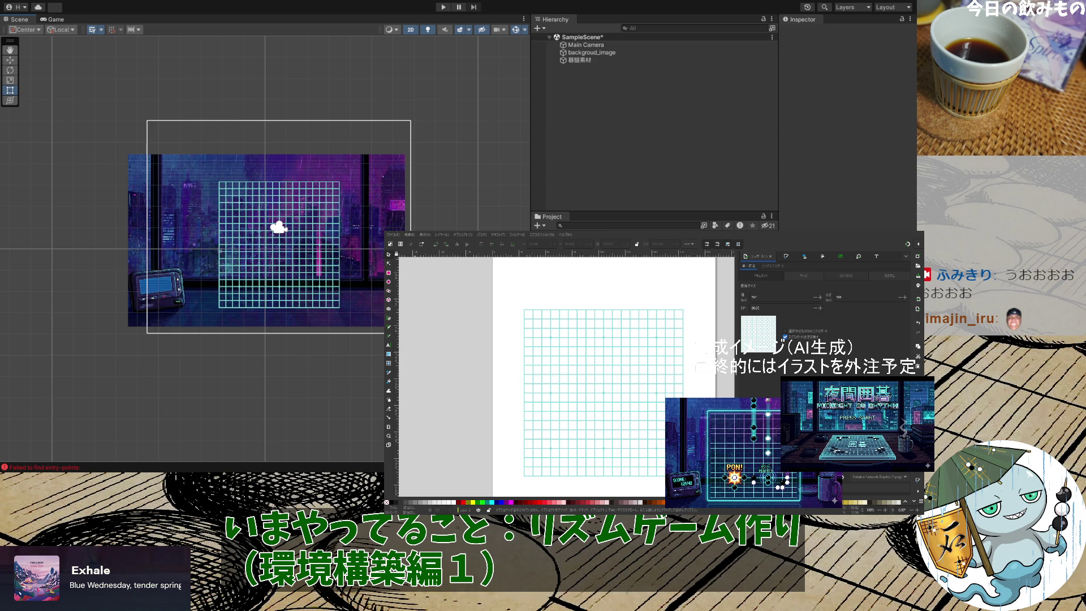
Save the grid drawing and close the Inkscape window
key("ctrl+s")
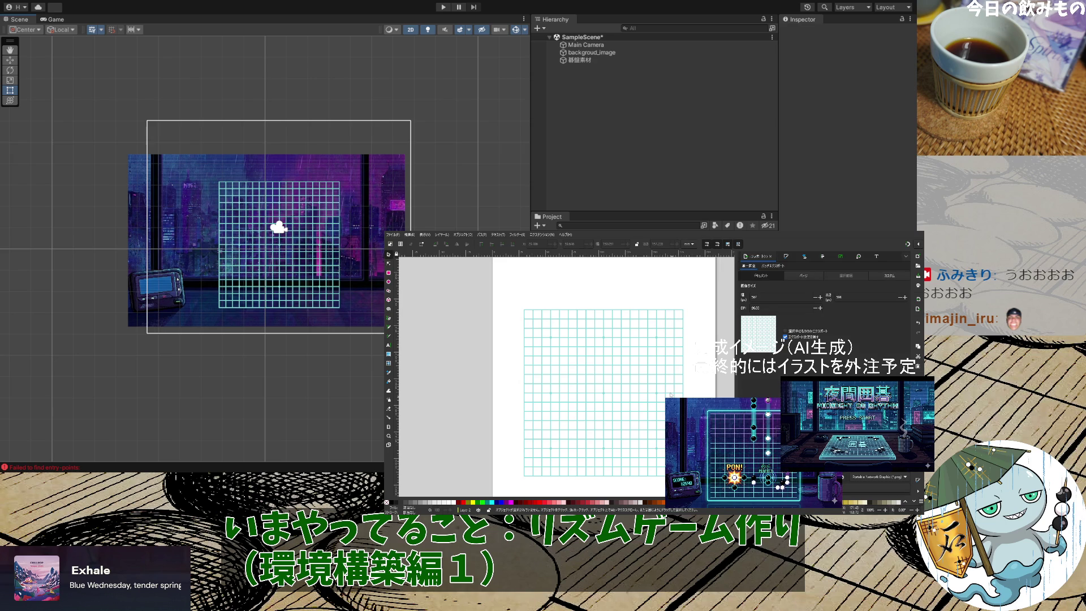
left_click(914, 242)
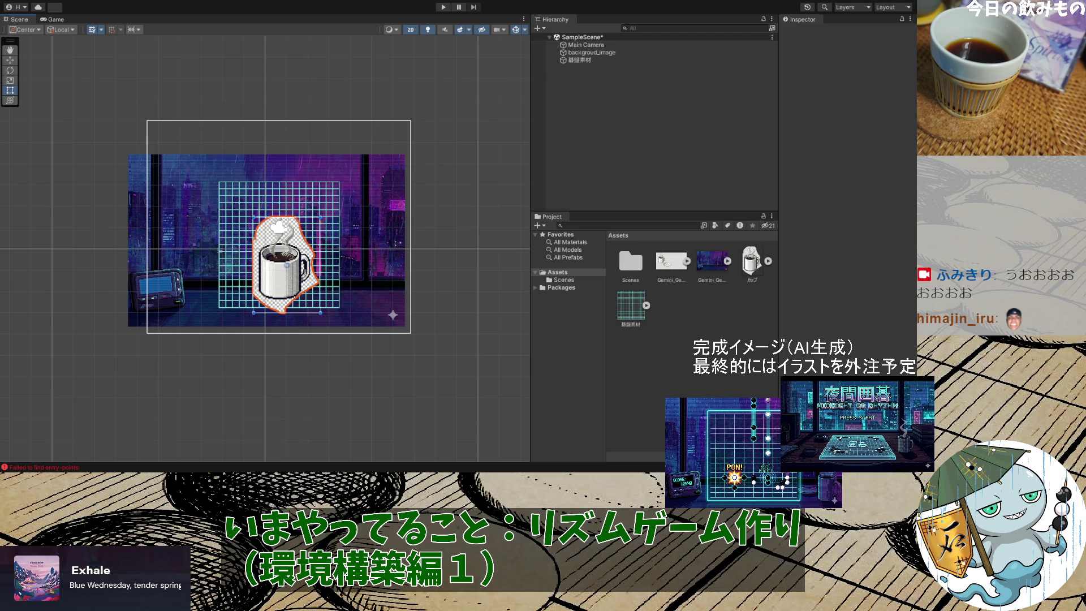
Rest the cup sprite on top of the saucer sprite beside the grid
mouse_move(284, 274)
left_mouse_down()
mouse_move(362, 216)
mouse_move(377, 218)
left_mouse_up()
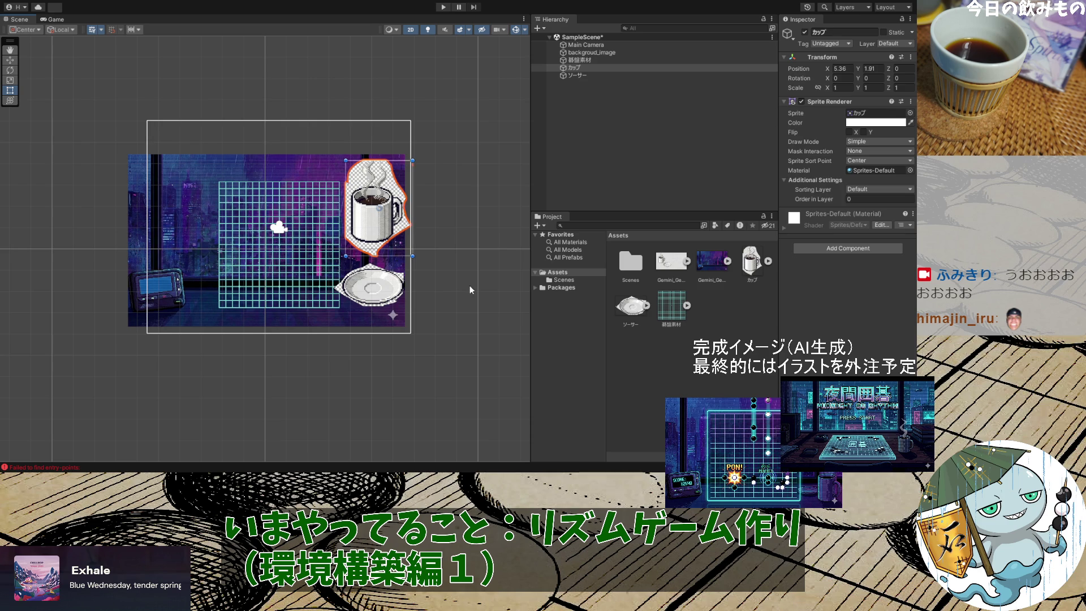
left_click(469, 290)
left_click_drag(388, 291, 398, 284)
left_click_drag(385, 223, 392, 246)
left_click(459, 308)
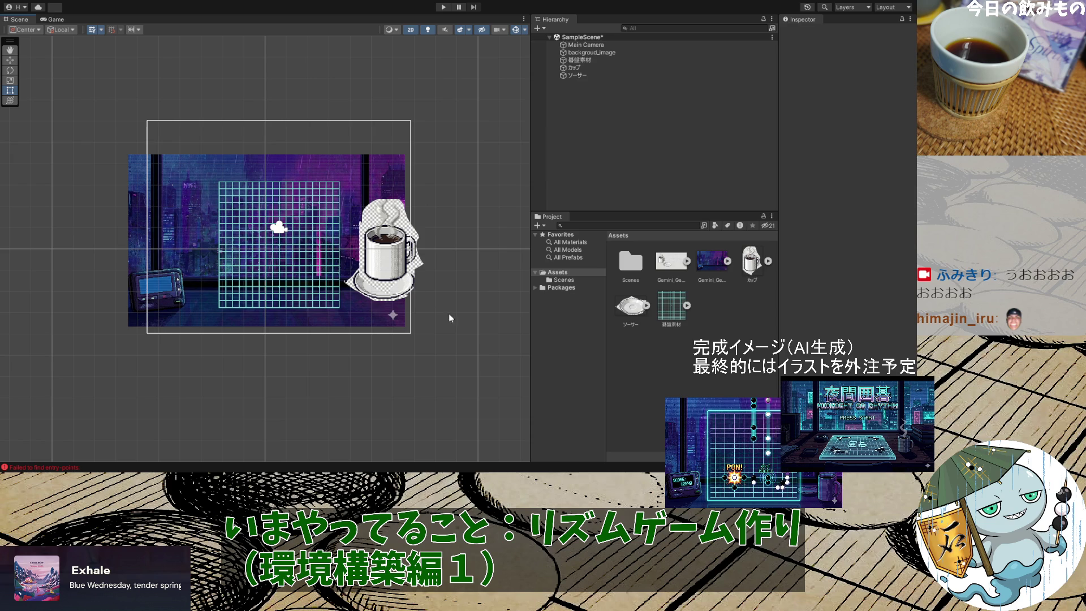
Box-select the cup and saucer sprites together and delete them from the scene
mouse_move(459, 315)
left_mouse_down()
mouse_move(413, 236)
mouse_move(341, 195)
left_mouse_up()
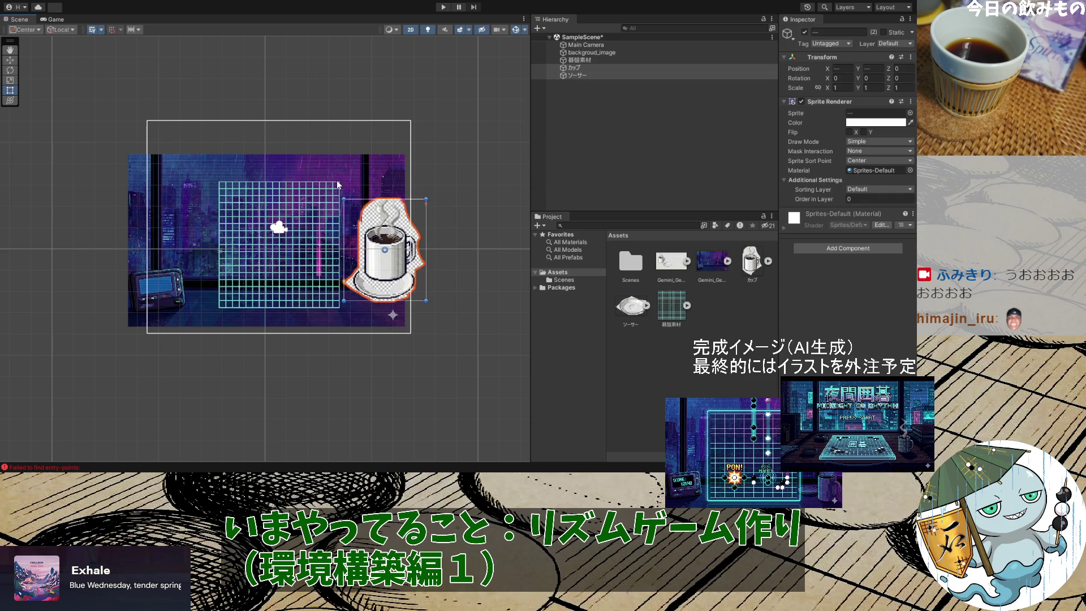
left_click(473, 307)
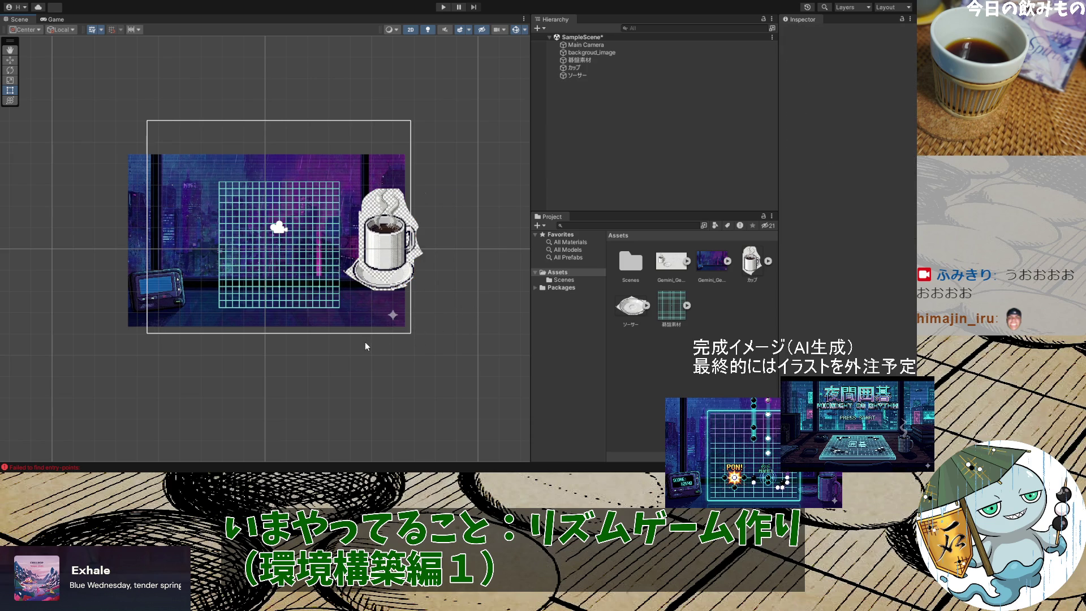
scroll(365, 341, "up", 5)
scroll(364, 342, "down", 3)
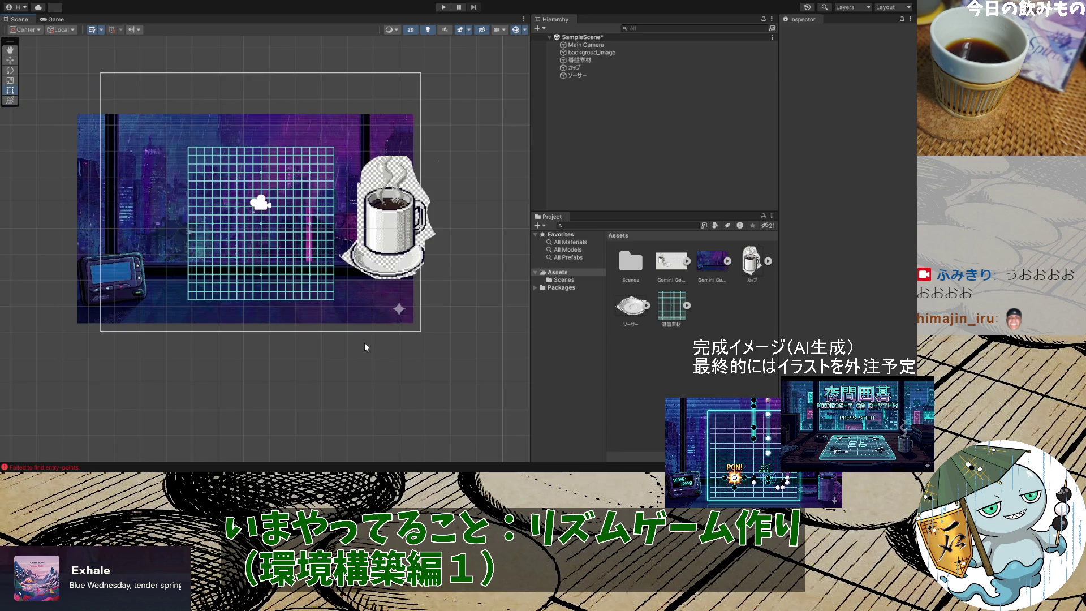
scroll(365, 343, "up", 2)
scroll(364, 343, "down", 3)
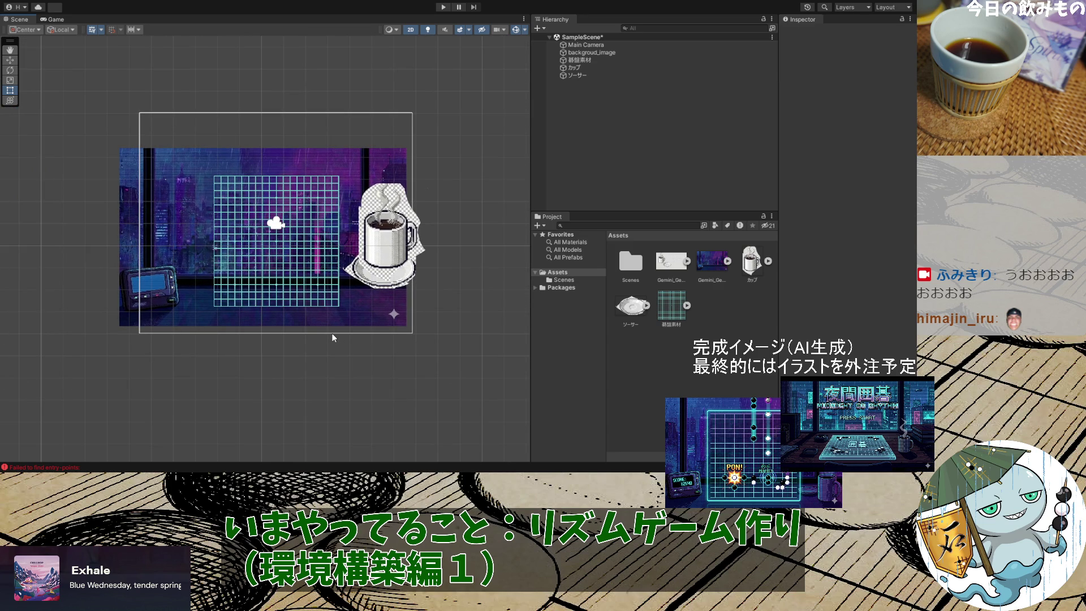
left_click_drag(430, 299, 396, 193)
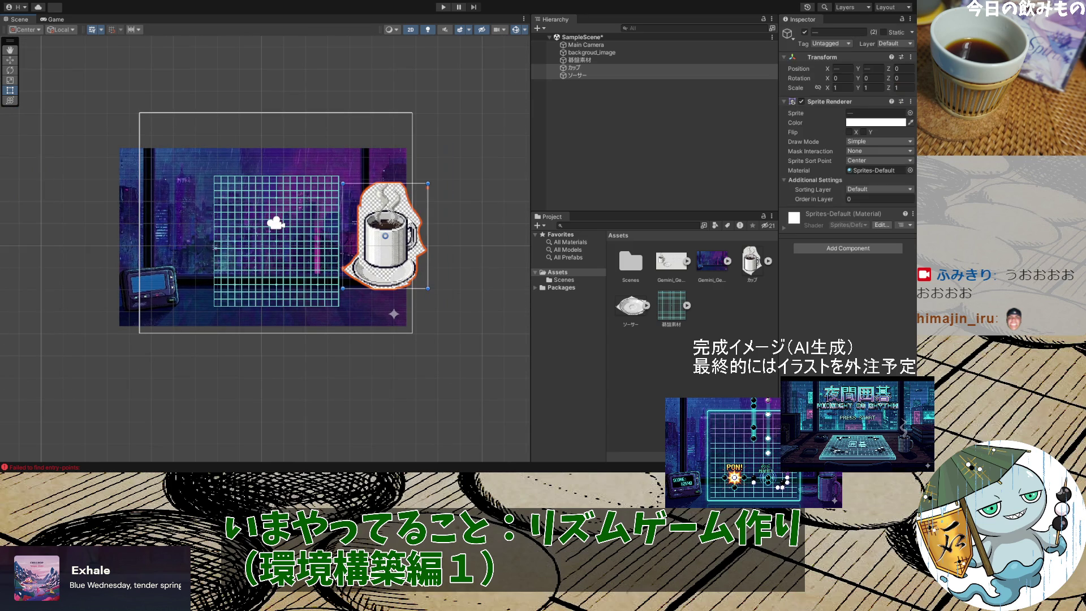
left_click_drag(458, 304, 318, 150)
key("Delete")
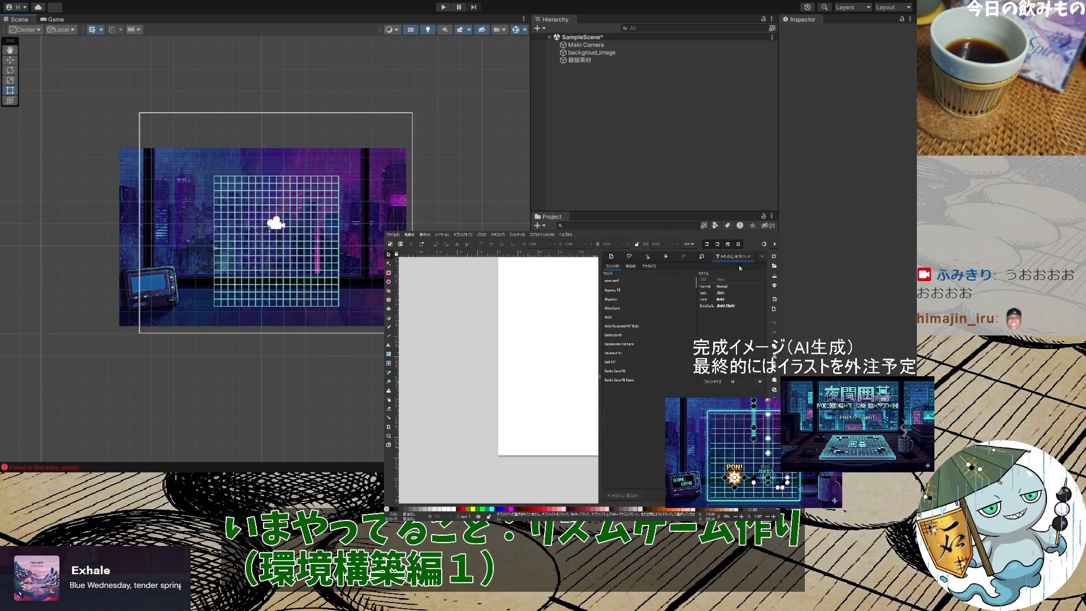
Paste the copied pixel-art black Go stone with cyan glow onto the blank canvas
scroll(518, 339, "down", 5)
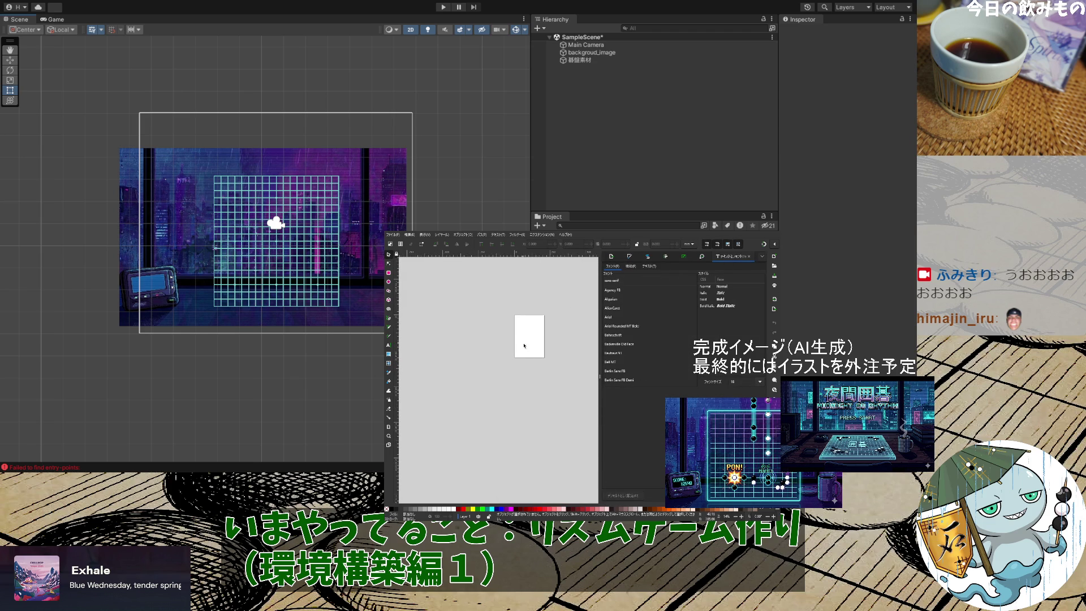
scroll(543, 348, "up", 3)
scroll(557, 352, "up", 3)
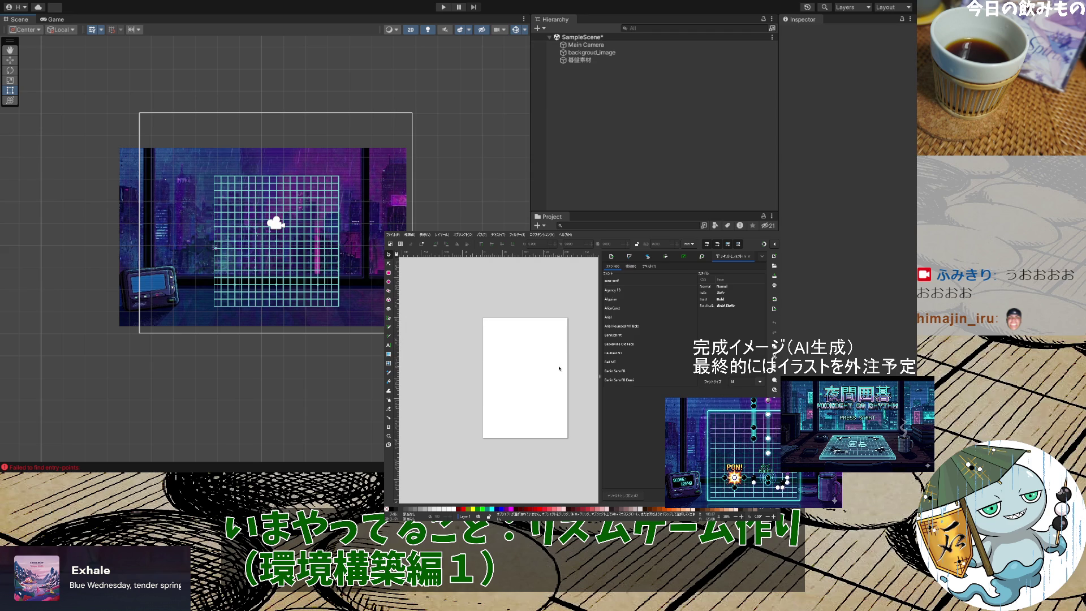
scroll(559, 369, "up", 2)
scroll(559, 367, "down", 1)
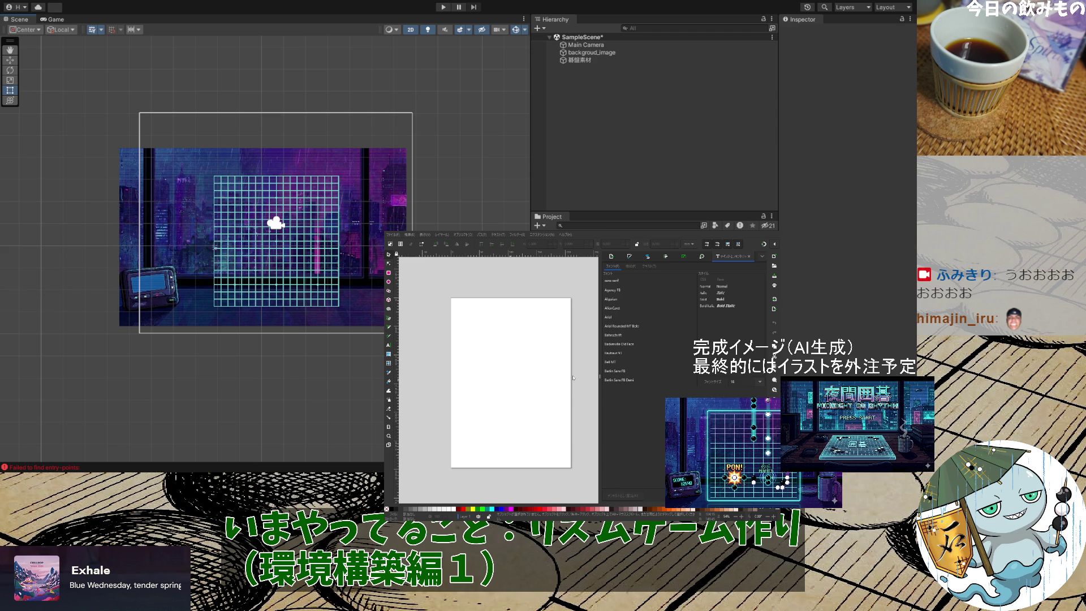
key("ctrl+v")
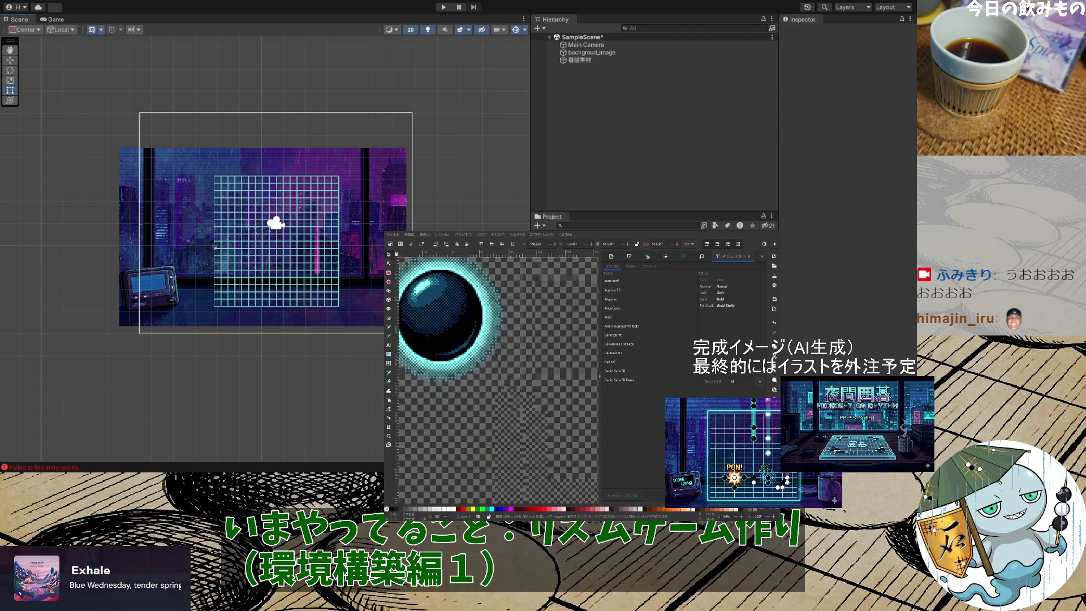
Shrink the orb image to about 75 wide, move it to the page's top-left, and open Export
key("5")
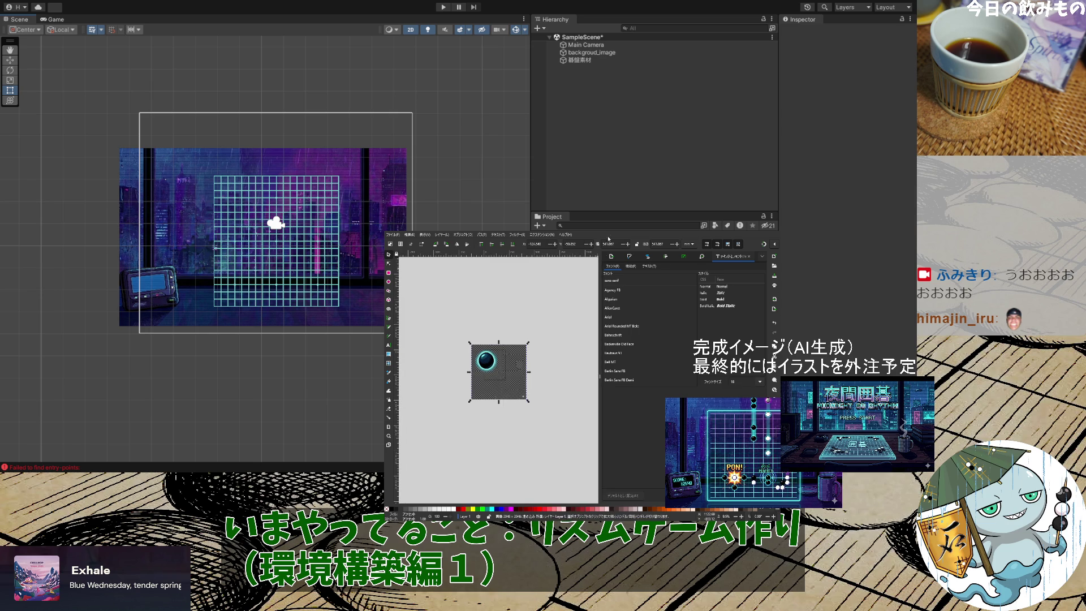
mouse_move(527, 401)
left_mouse_down()
mouse_move(481, 365)
mouse_move(493, 363)
left_mouse_up()
scroll(505, 398, "up", 7)
scroll(505, 398, "down", 7)
scroll(498, 398, "up", 3)
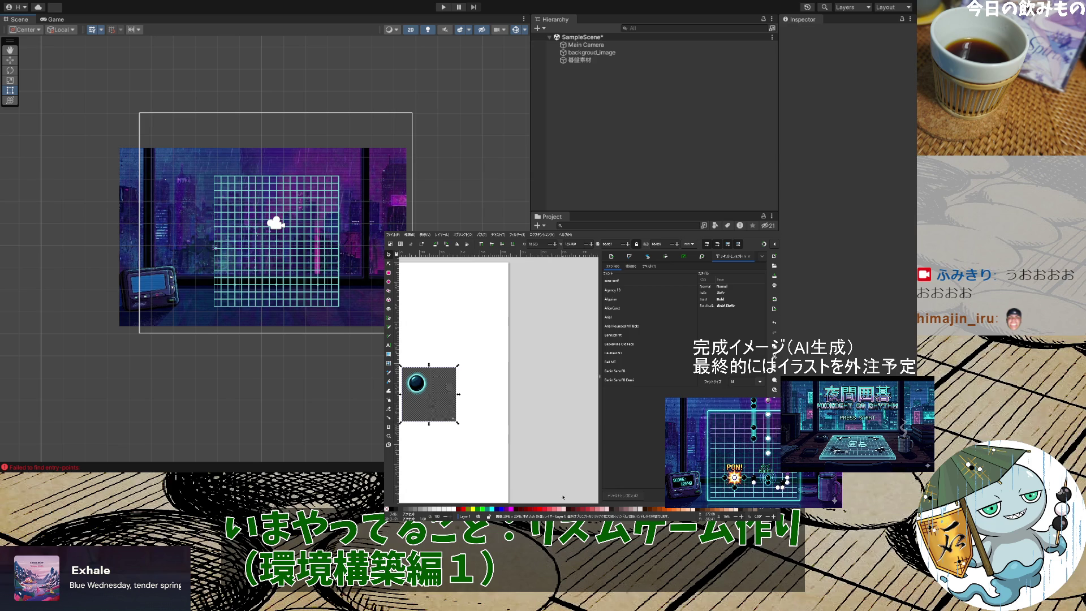
mouse_move(434, 403)
left_mouse_down()
mouse_move(458, 378)
mouse_move(456, 318)
left_mouse_up()
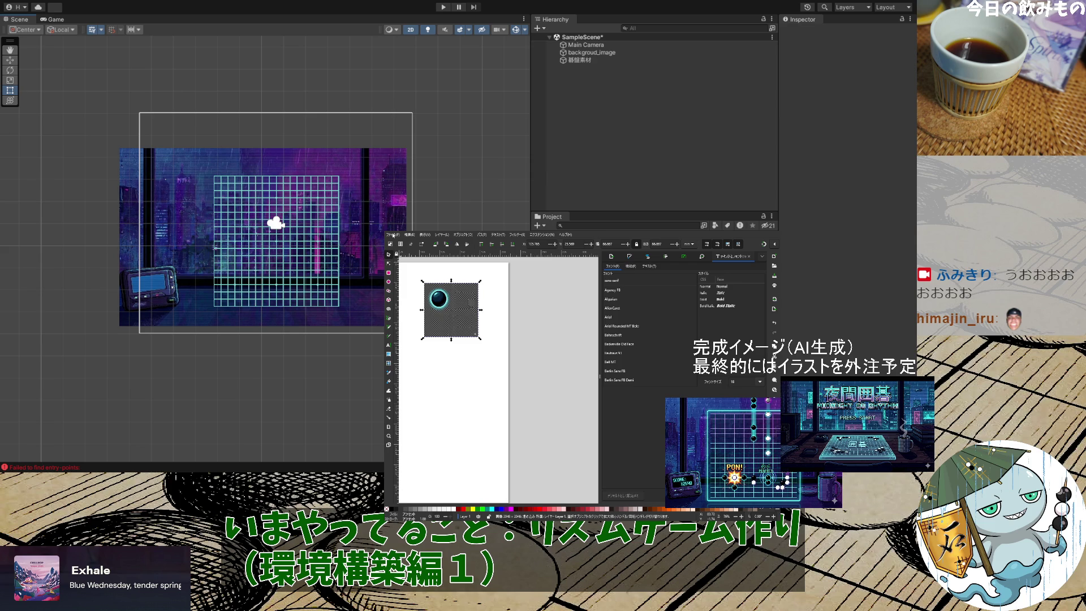
left_click(463, 300)
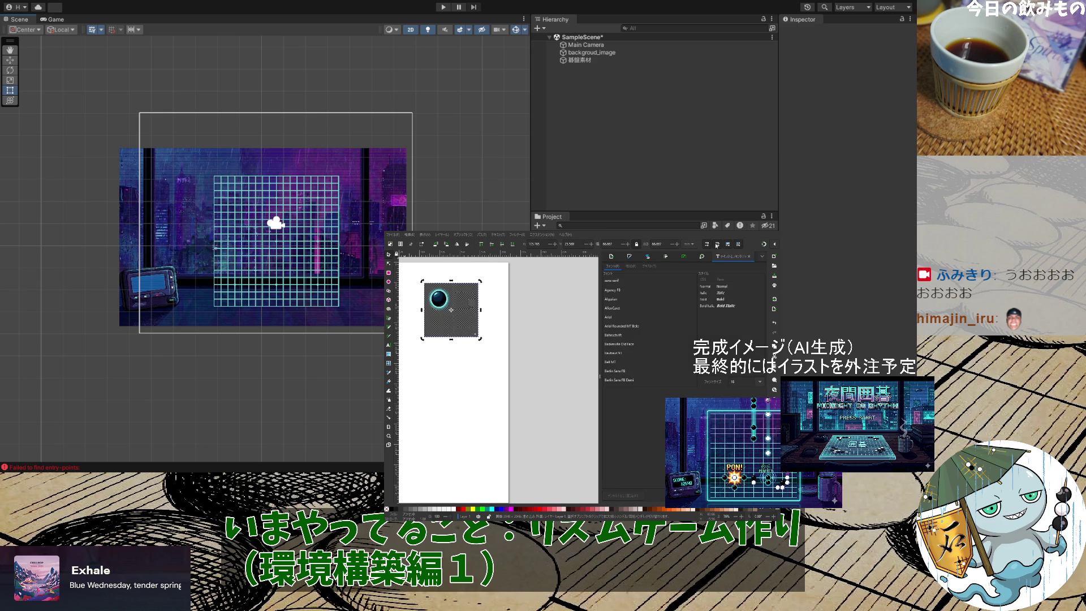
key("ctrl+shift+e")
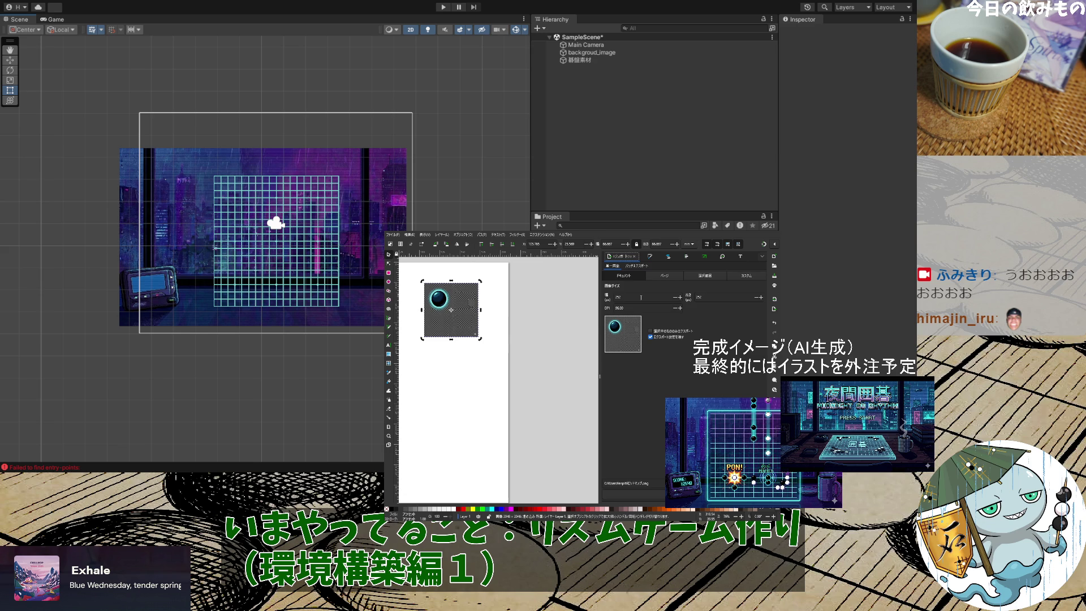
Set the export width to 300 with a Custom export area, and reselect the orb image
left_click(662, 276)
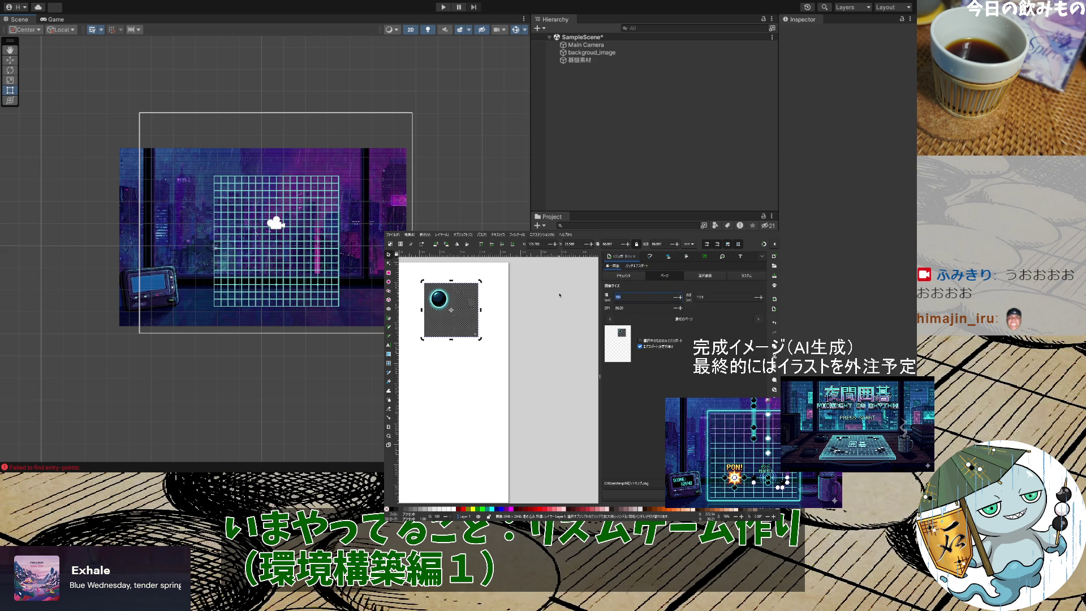
key("Tab")
left_click(759, 278)
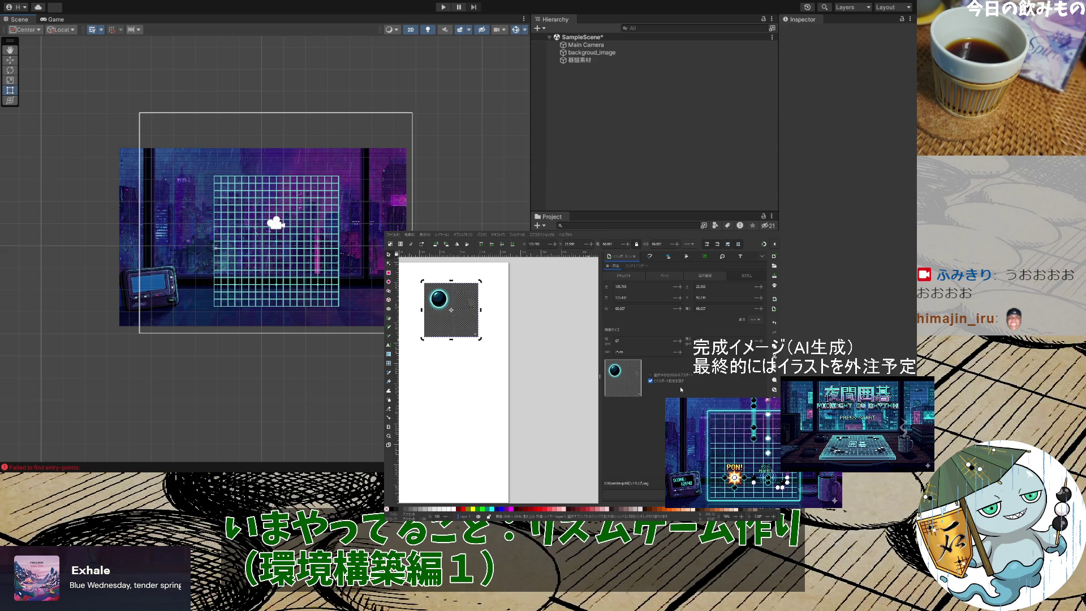
left_click(451, 310)
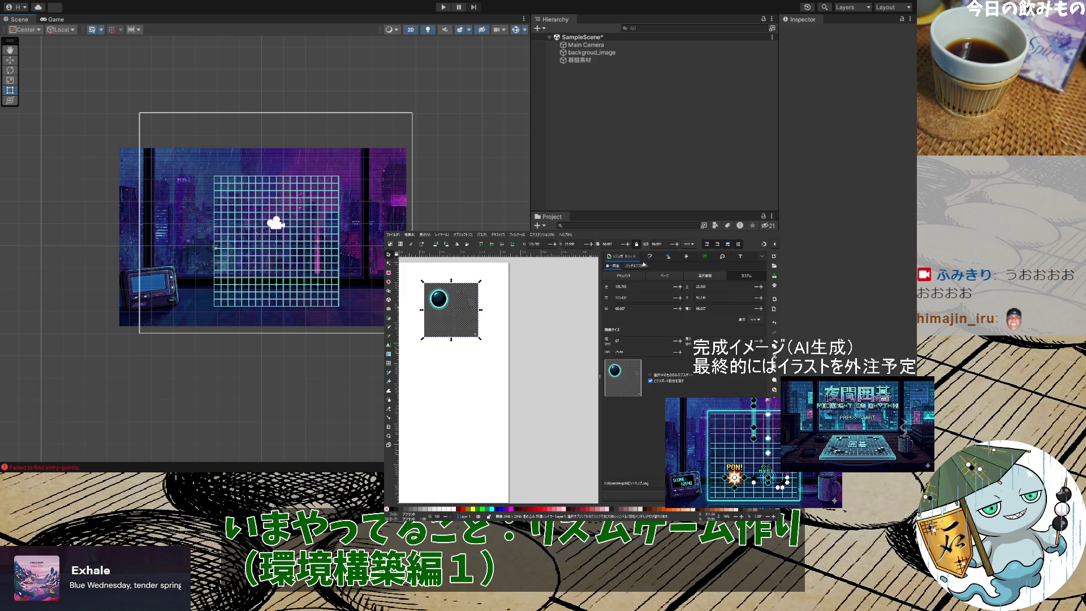
Look through the Align, Layers and Objects, and Fill and Stroke panels, then return to Export
left_click(686, 257)
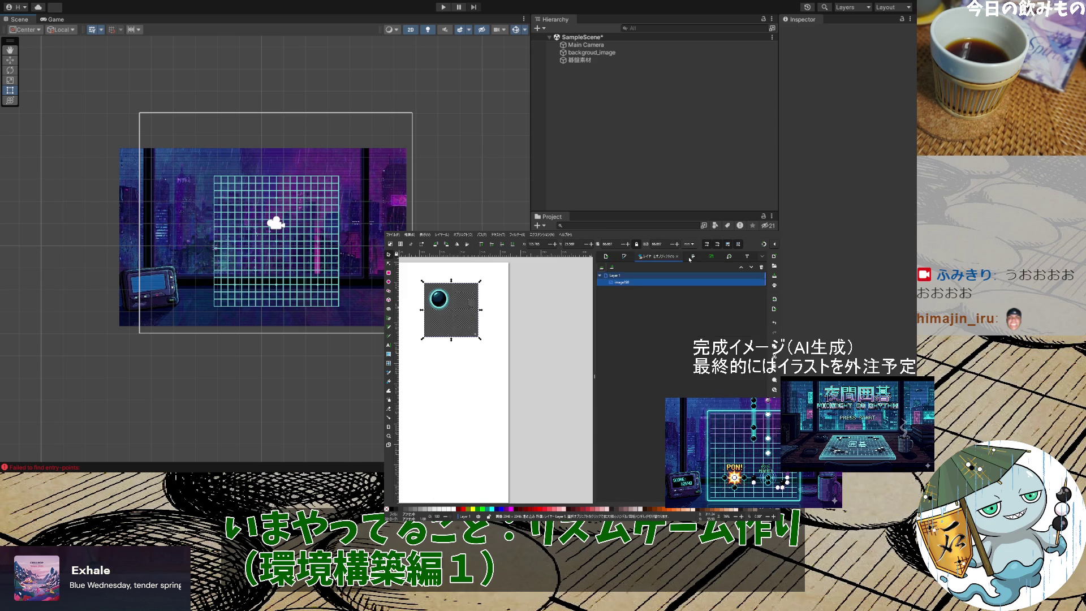
left_click(639, 258)
left_click(625, 258)
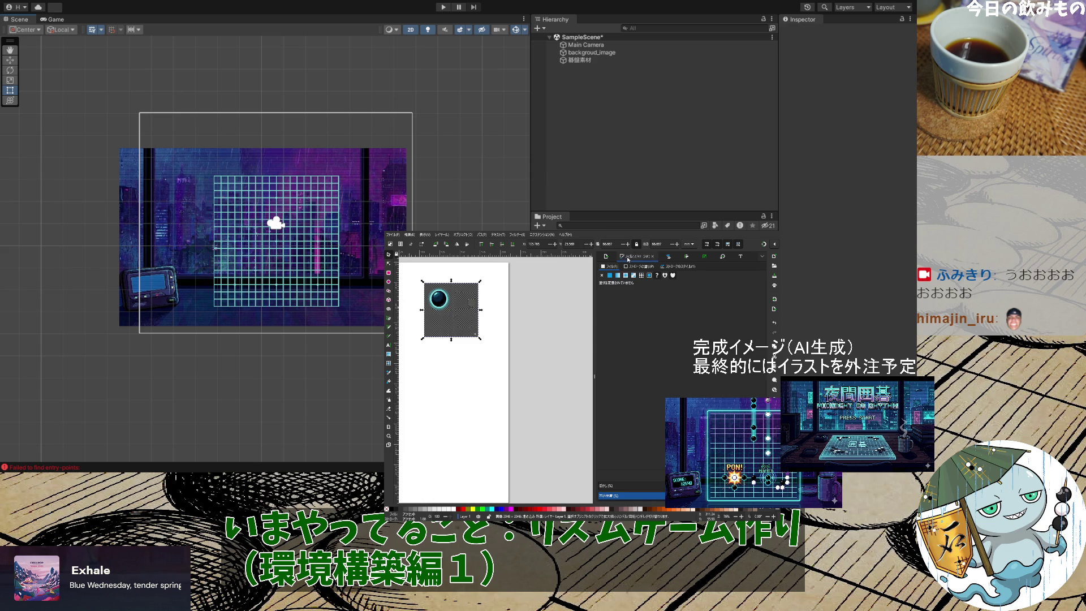
left_click(675, 258)
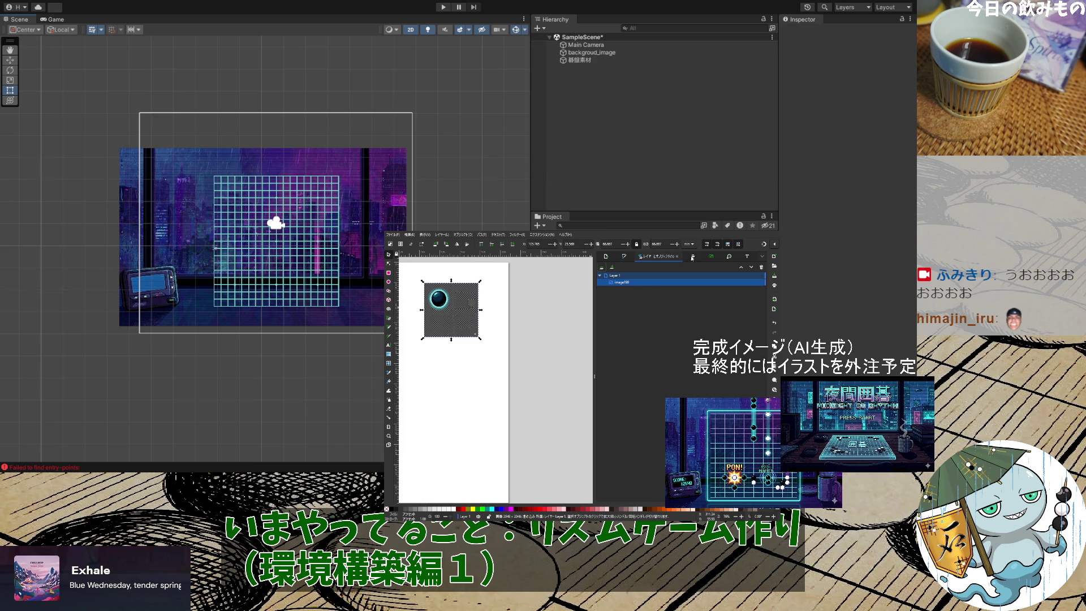
left_click(692, 258)
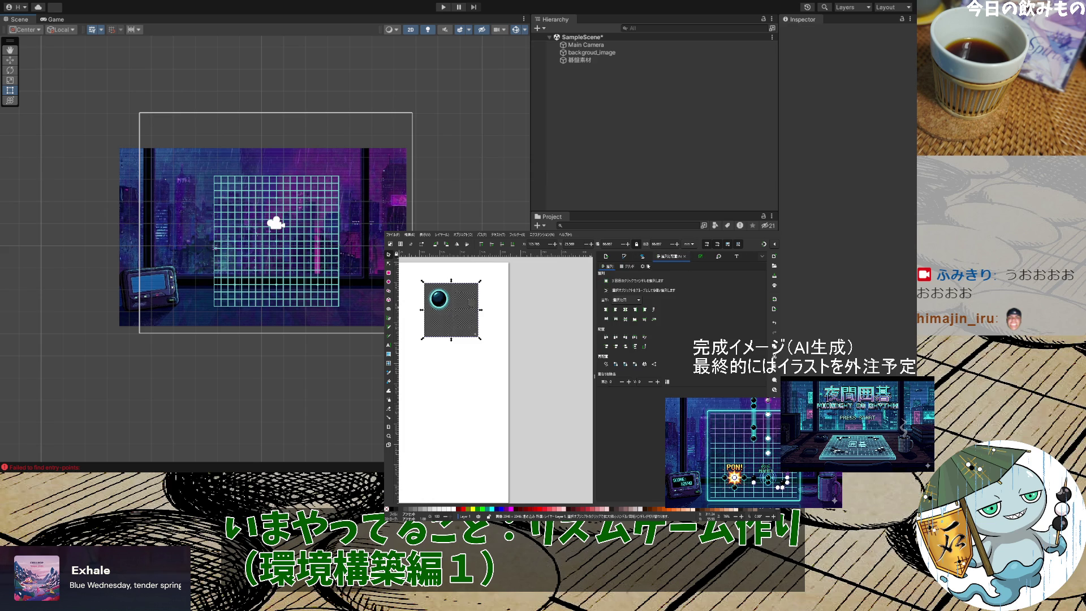
left_click(641, 258)
left_click(626, 259)
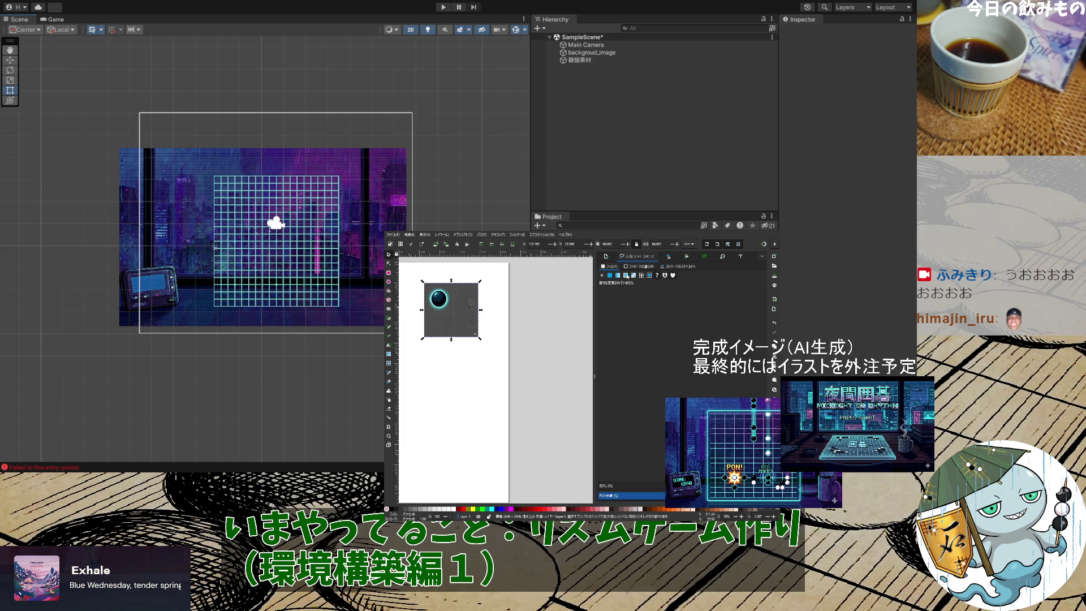
left_click(608, 258)
Centre the orb image on the page, then shift it toward the page's upper left
left_click(452, 305)
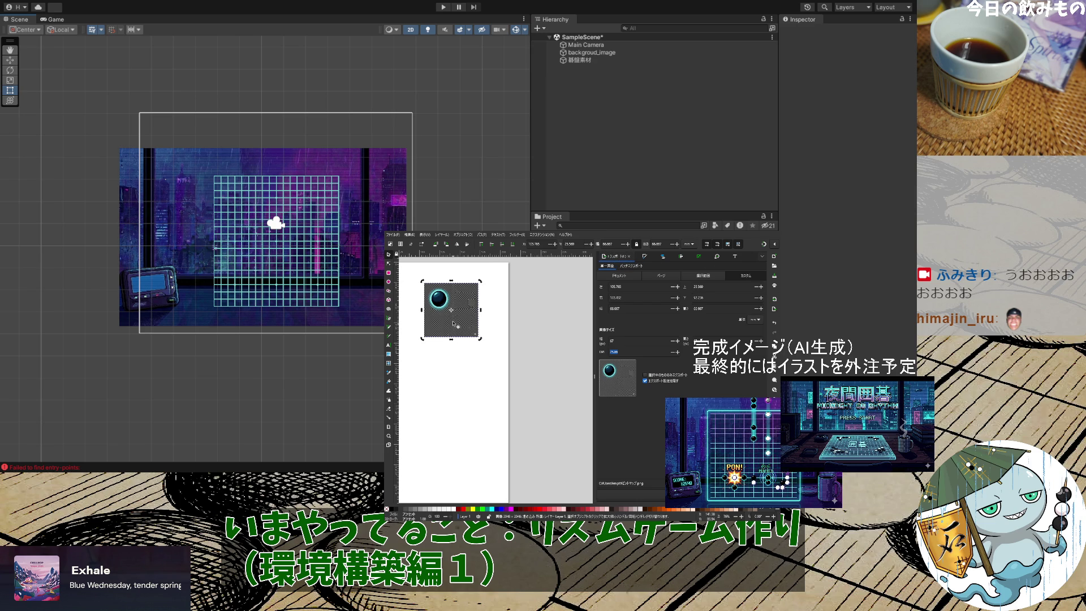
scroll(479, 396, "down", 4)
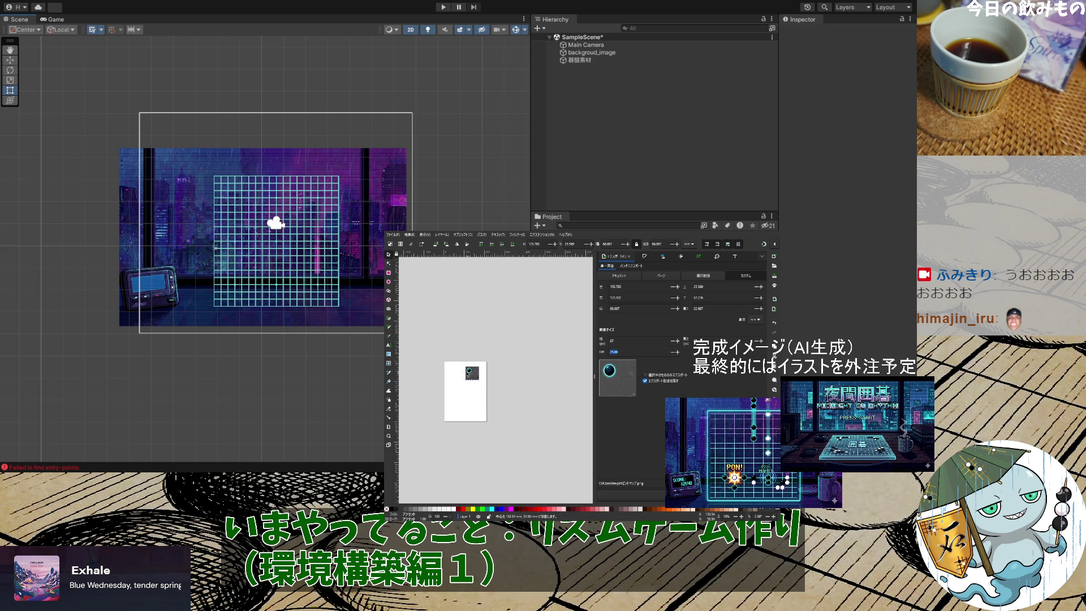
key("ctrl+alt+h")
key("ctrl+alt+t")
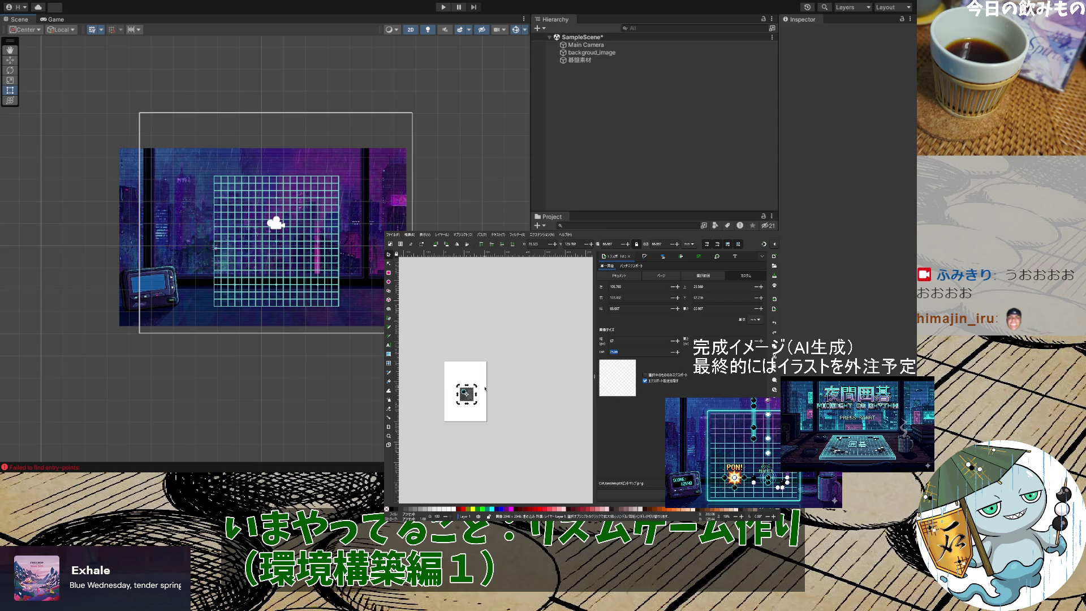
key("ctrl+z")
key("ctrl+shift+z")
scroll(484, 407, "up", 4)
left_click_drag(484, 418, 487, 359)
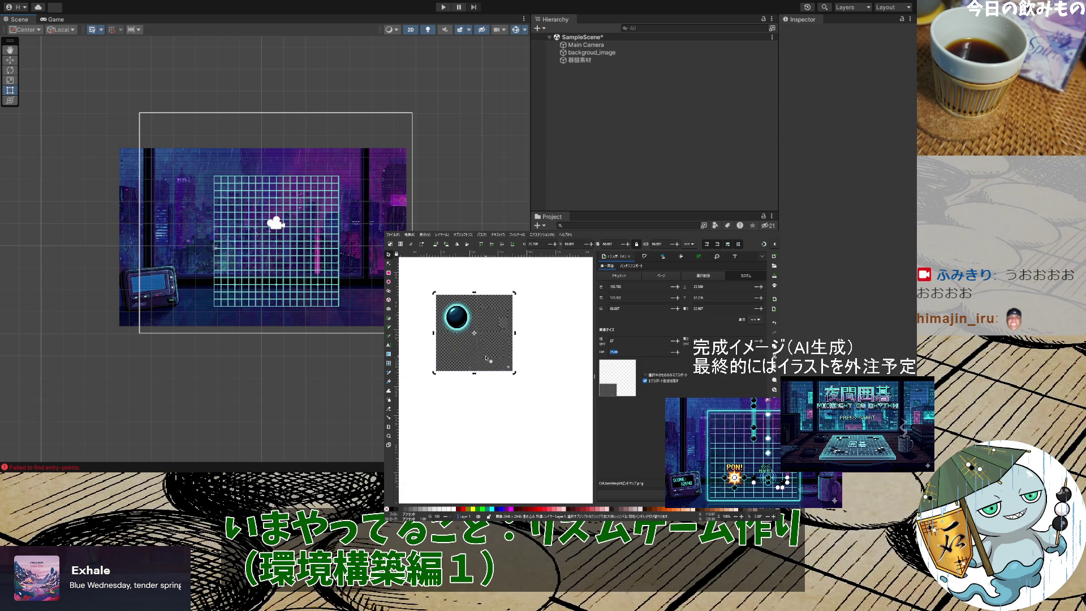
scroll(487, 359, "up", 1)
scroll(487, 360, "up", 1)
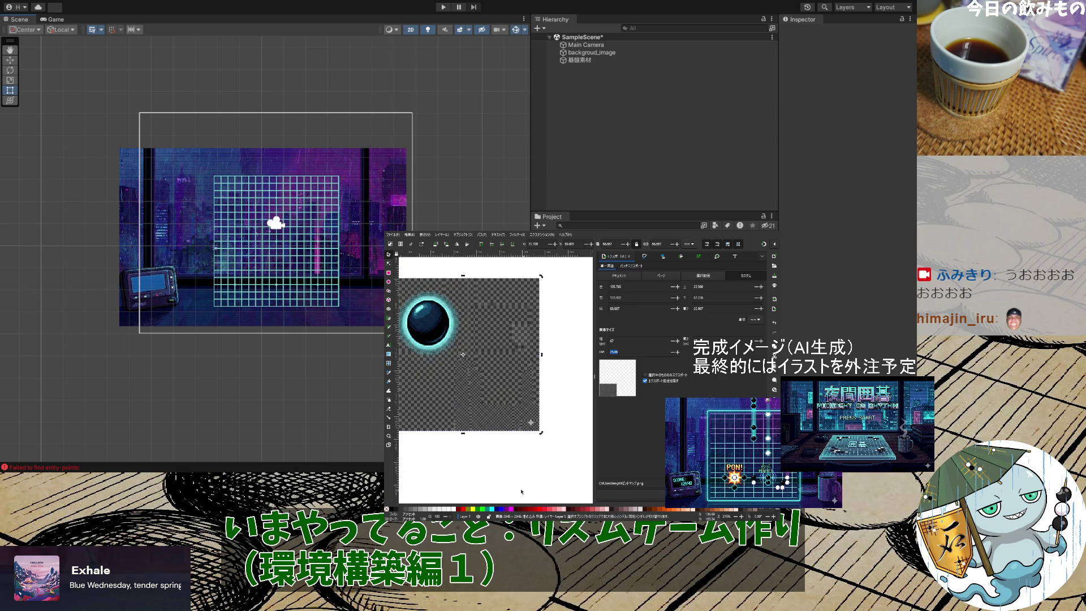
Draw a small white circle over the orb's top-left, redrawing after an oversized first attempt
key("r")
left_click_drag(405, 295, 468, 347)
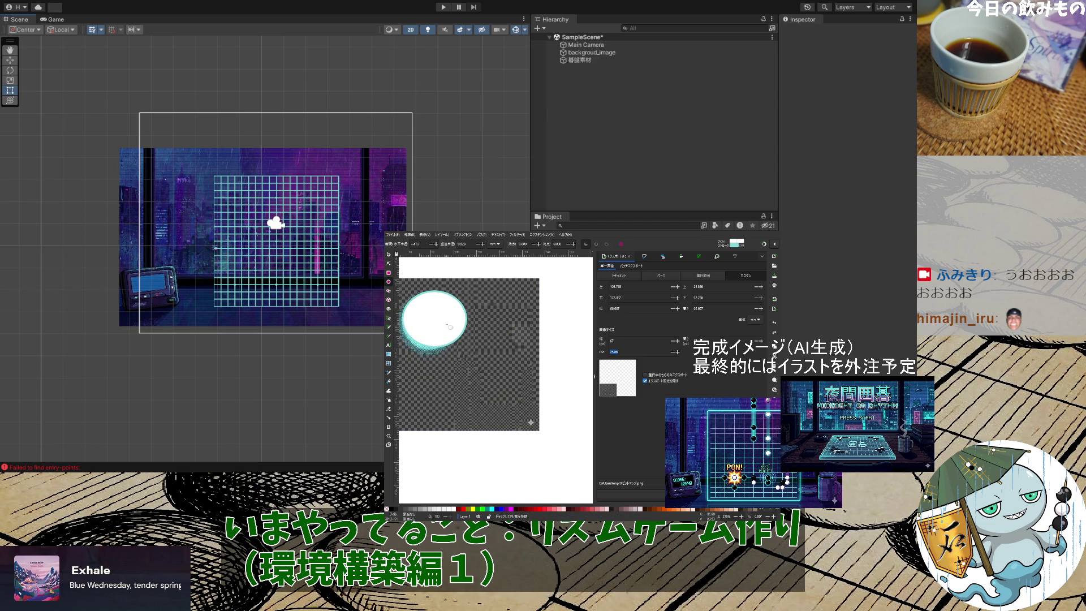
key("ctrl+z")
scroll(465, 375, "down", 1)
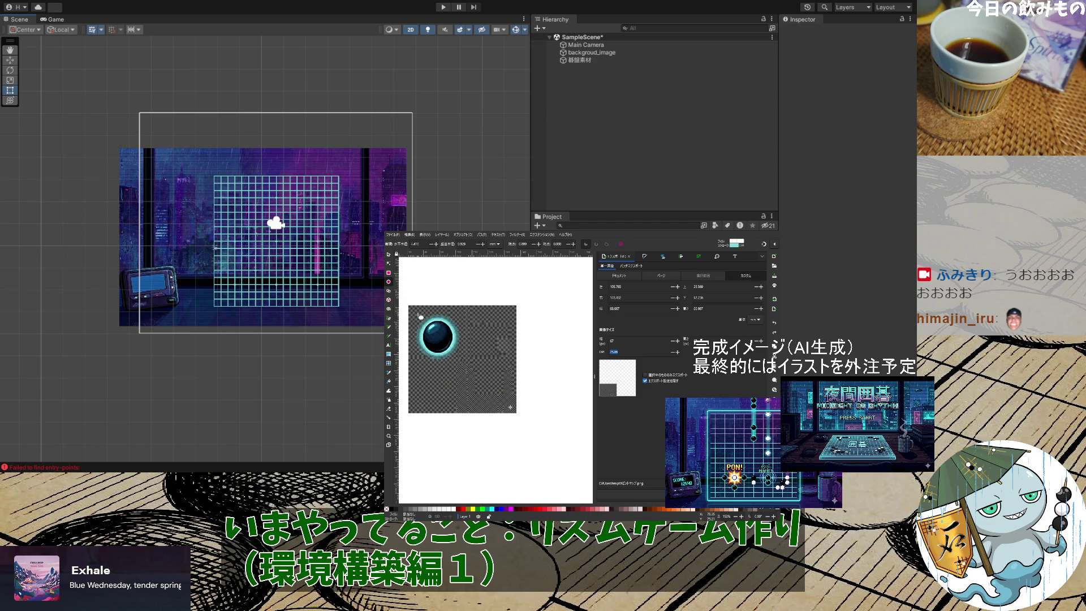
mouse_move(417, 313)
left_mouse_down()
mouse_move(451, 349)
mouse_move(465, 387)
mouse_move(467, 374)
left_mouse_up()
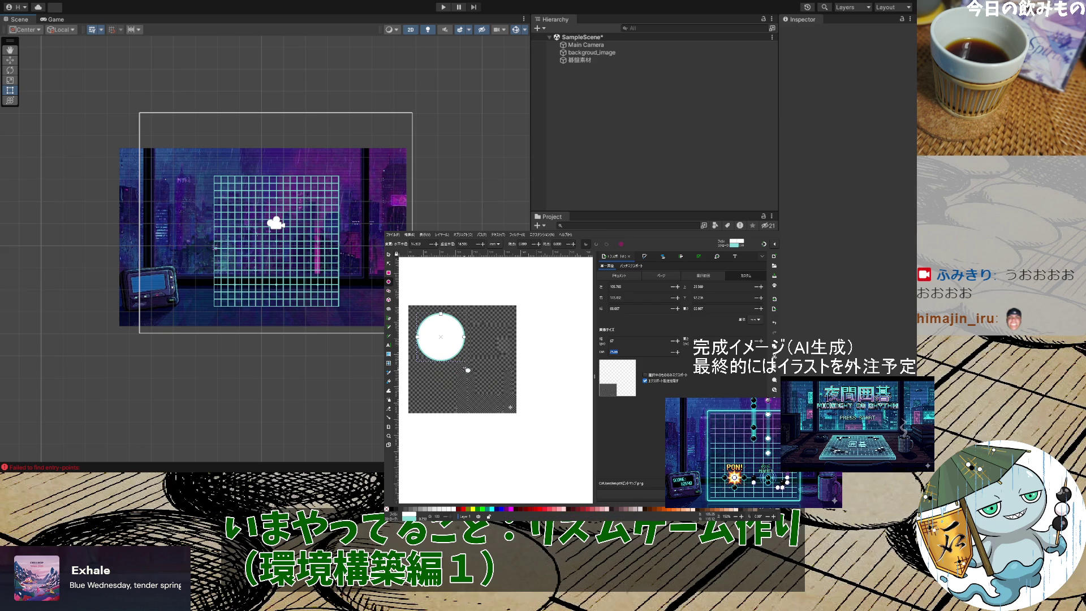
left_click(389, 254)
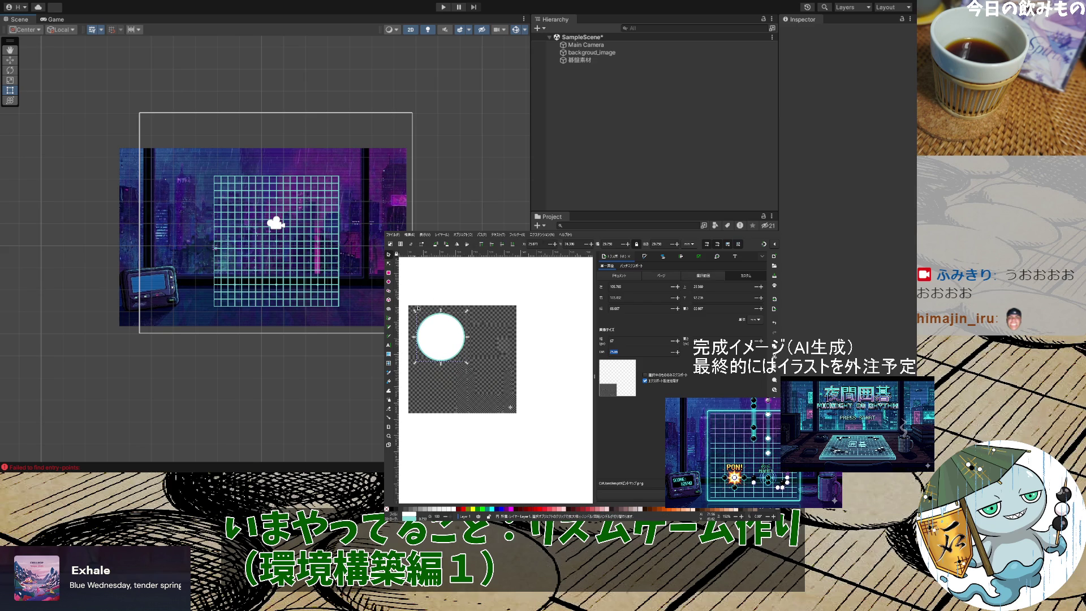
Remove the cyan stroke from the circle in Fill and Stroke
left_click(646, 258)
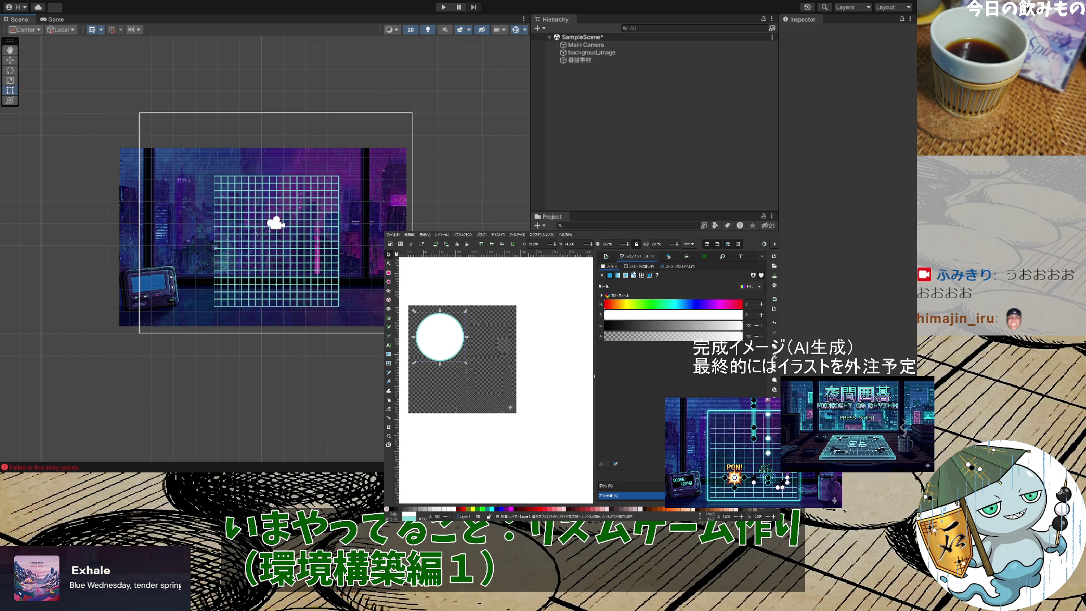
left_click(634, 266)
left_click(602, 275)
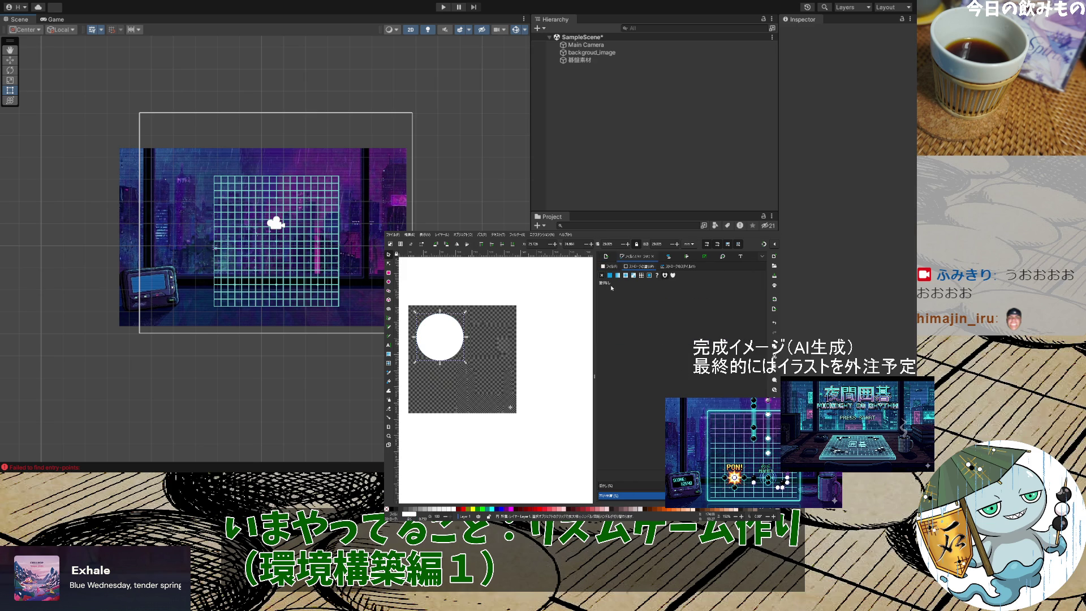
left_click(606, 258)
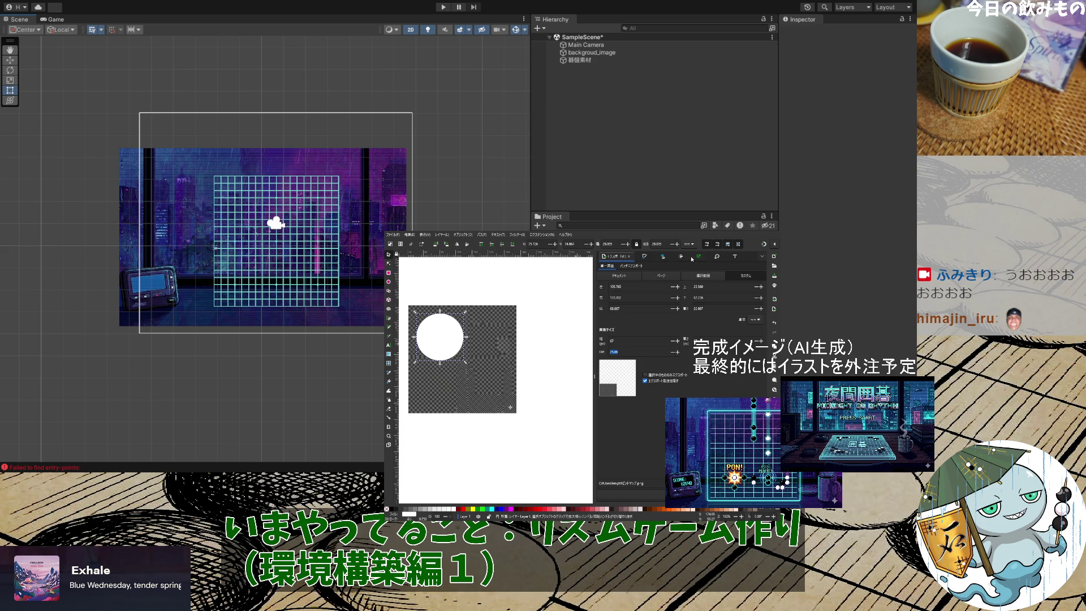
Clip the checkerboard image to the circle, undo to shrink the circle, then reselect both to clip
left_click(490, 310, "shift")
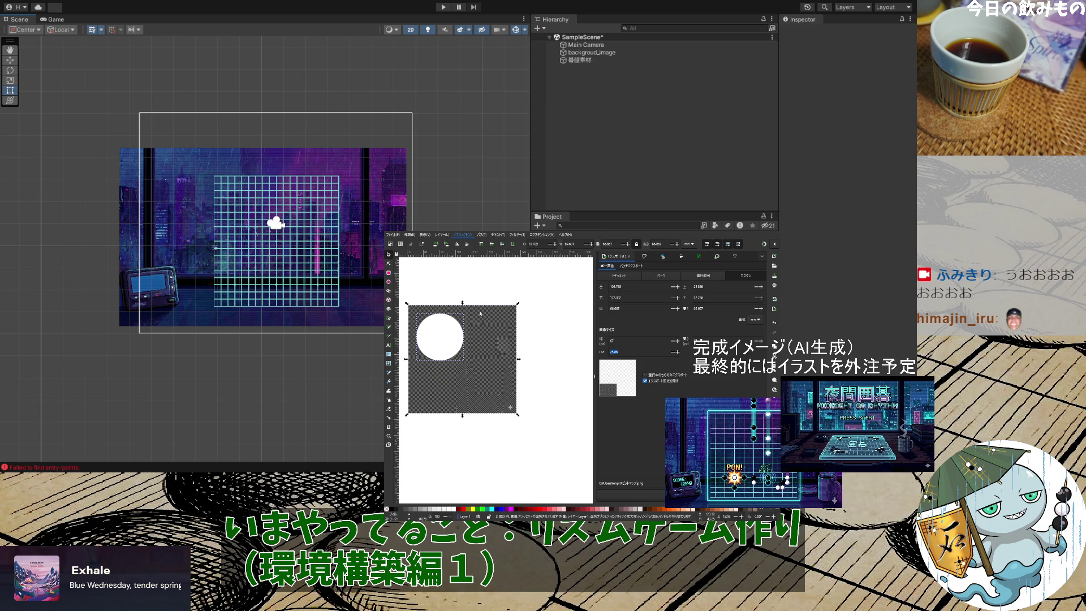
right_click(547, 315)
left_click(530, 367)
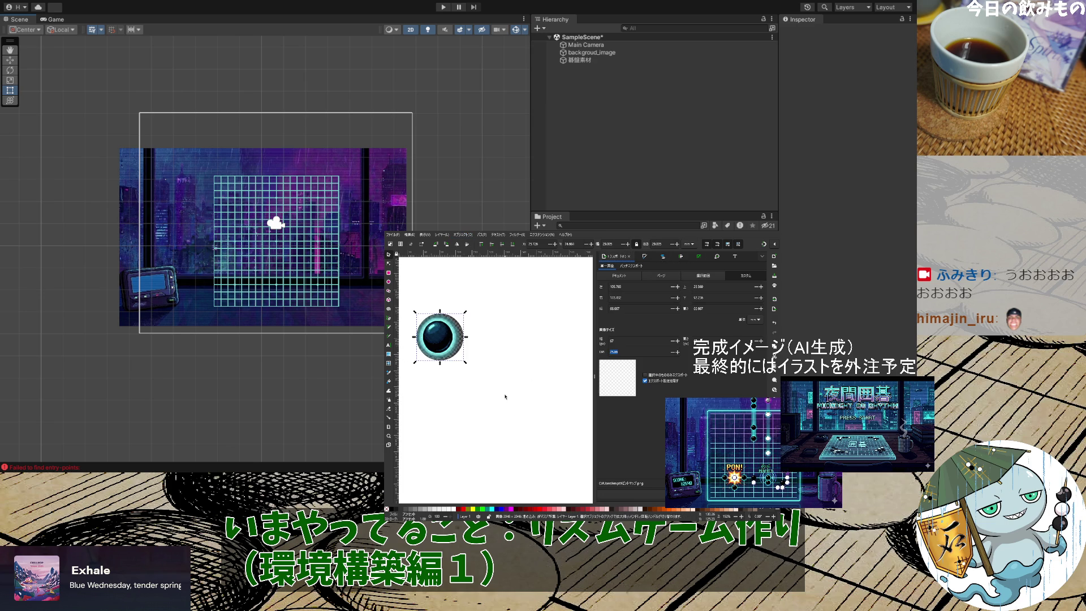
key("ctrl+z")
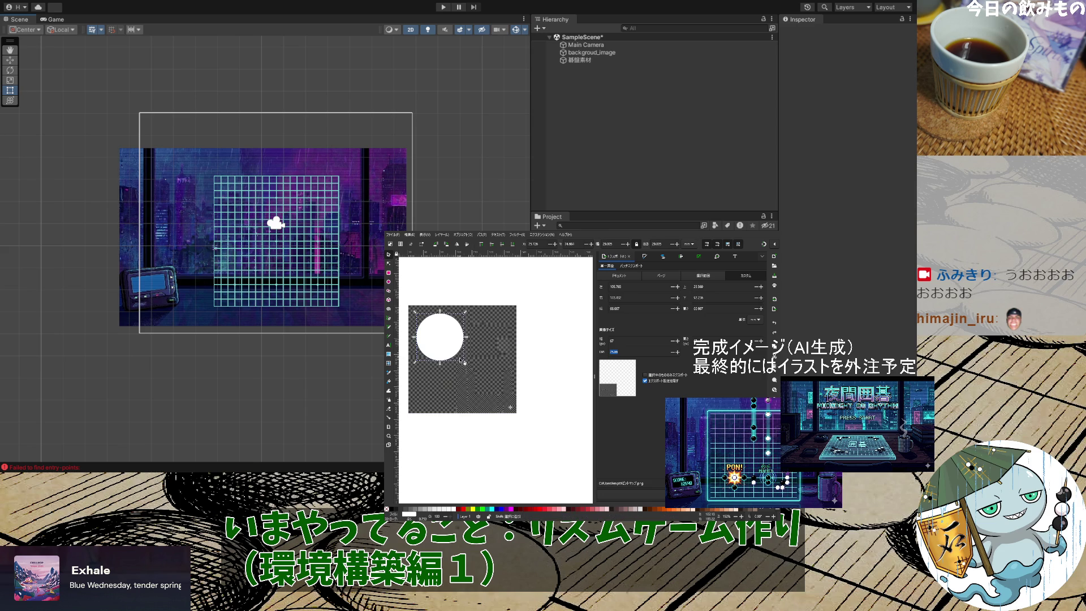
mouse_move(460, 357)
left_mouse_down()
mouse_move(447, 342)
mouse_move(461, 366)
left_mouse_up()
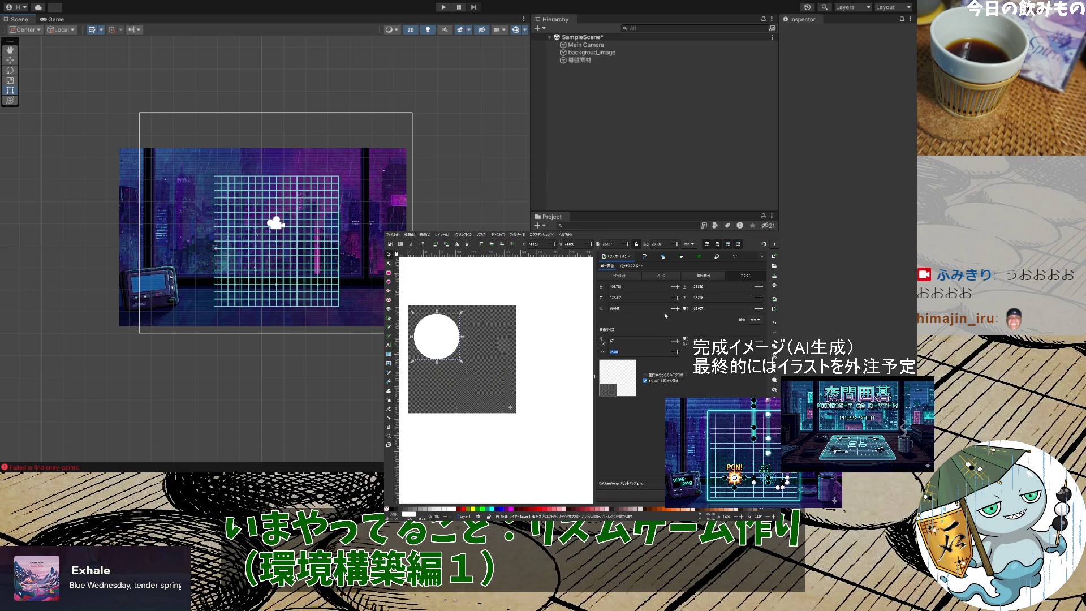
key("ctrl+a")
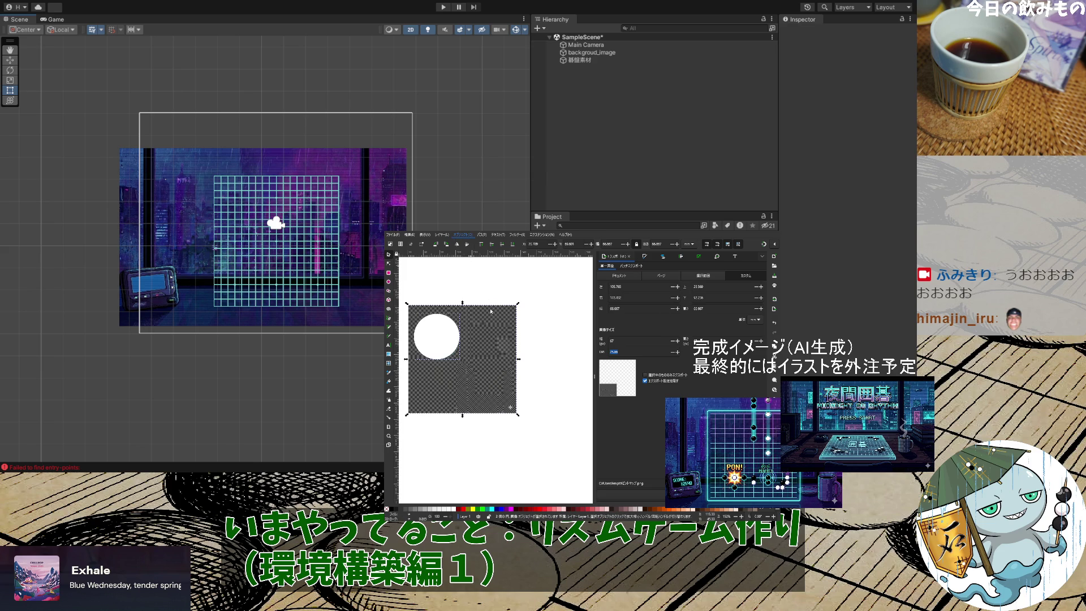
key("alt+o")
Apply the clip, move the round orb to mid-canvas, then release the clip
key("i")
key("s")
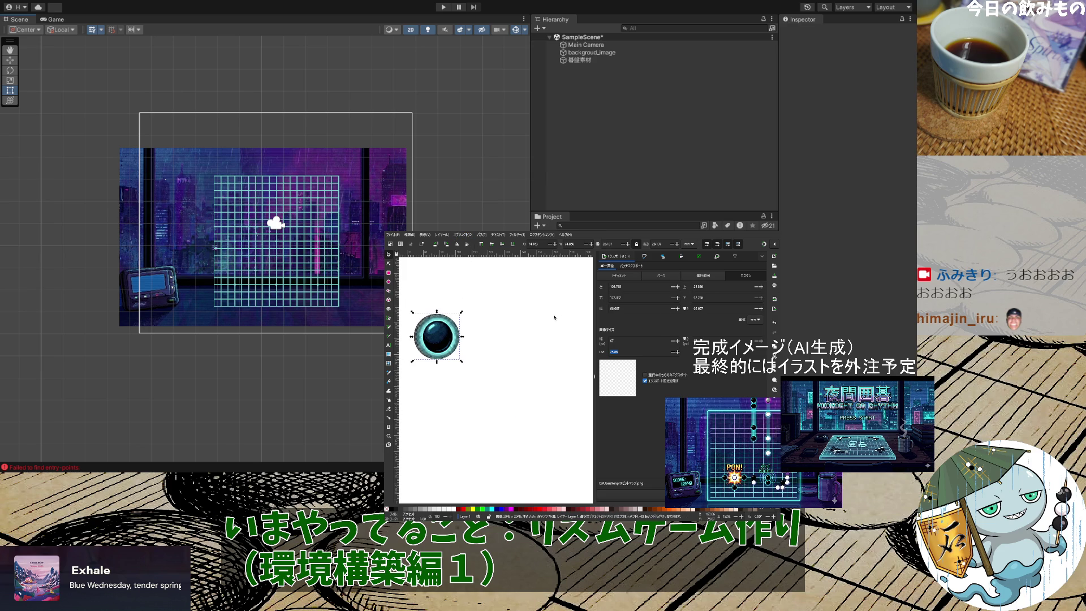
scroll(409, 376, "up", 3)
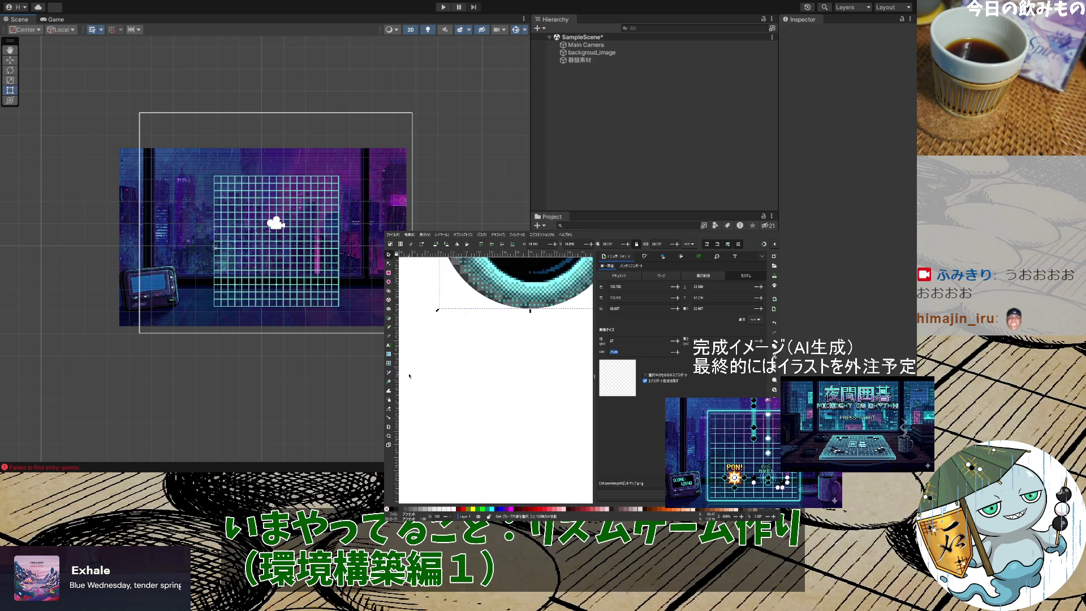
scroll(409, 376, "down", 2)
mouse_move(473, 288)
left_mouse_down()
mouse_move(480, 367)
mouse_move(472, 360)
left_mouse_up()
key("ctrl+shift+b")
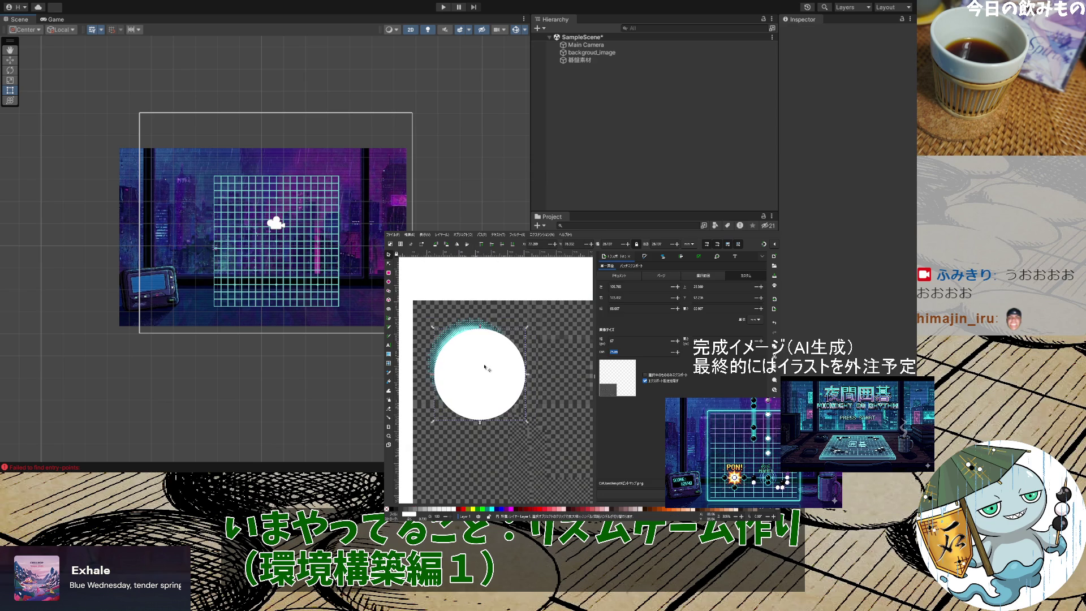
Shrink the white circle to about 120 px, centre it on the glow, and show Layers and Objects
left_click_drag(526, 421, 504, 401)
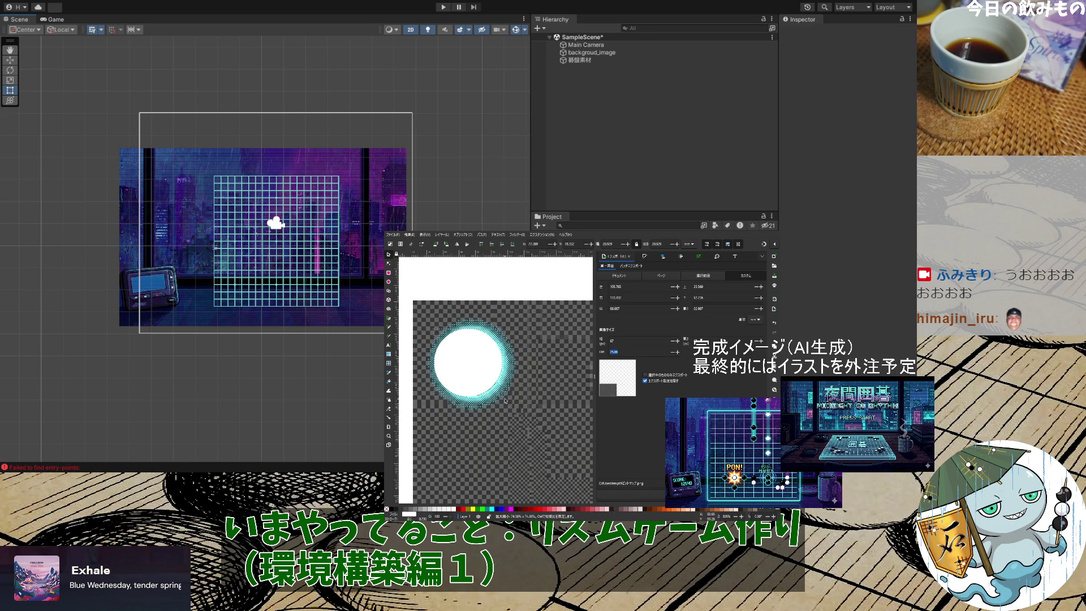
left_click_drag(469, 367, 463, 355)
scroll(475, 371, "up", 3)
scroll(478, 373, "down", 3)
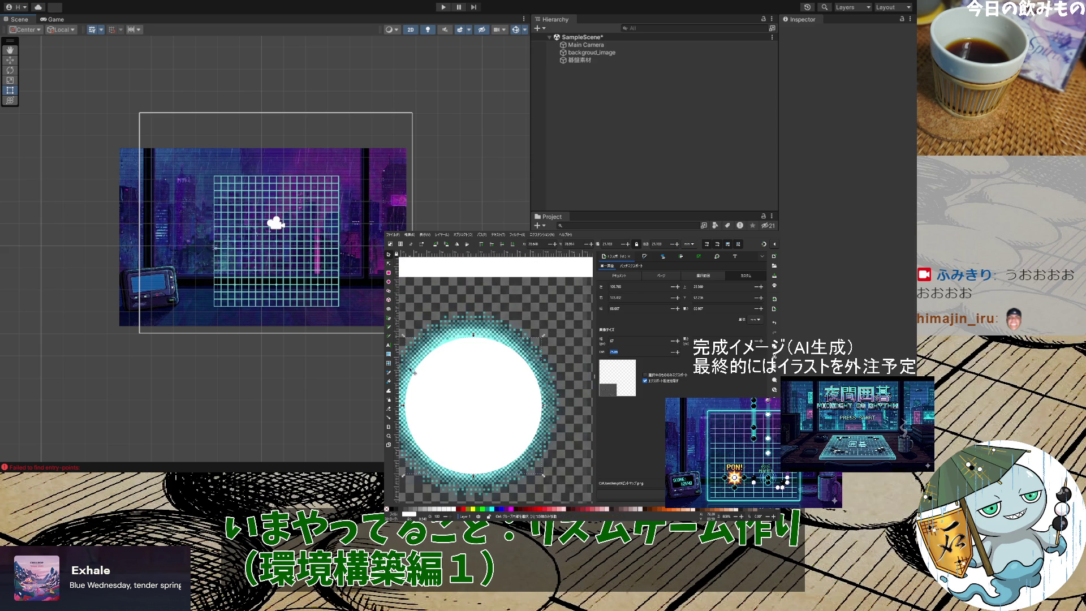
scroll(477, 372, "up", 7)
mouse_move(473, 388)
left_mouse_down()
mouse_move(517, 388)
mouse_move(501, 407)
left_mouse_up()
scroll(491, 386, "down", 2)
scroll(501, 406, "down", 2)
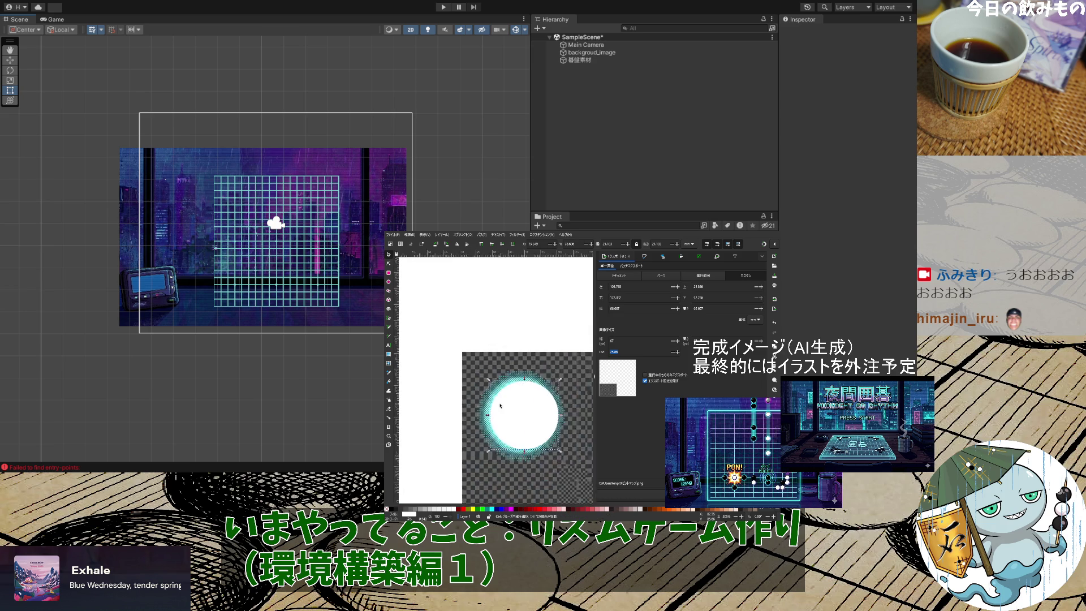
left_click_drag(553, 443, 550, 444)
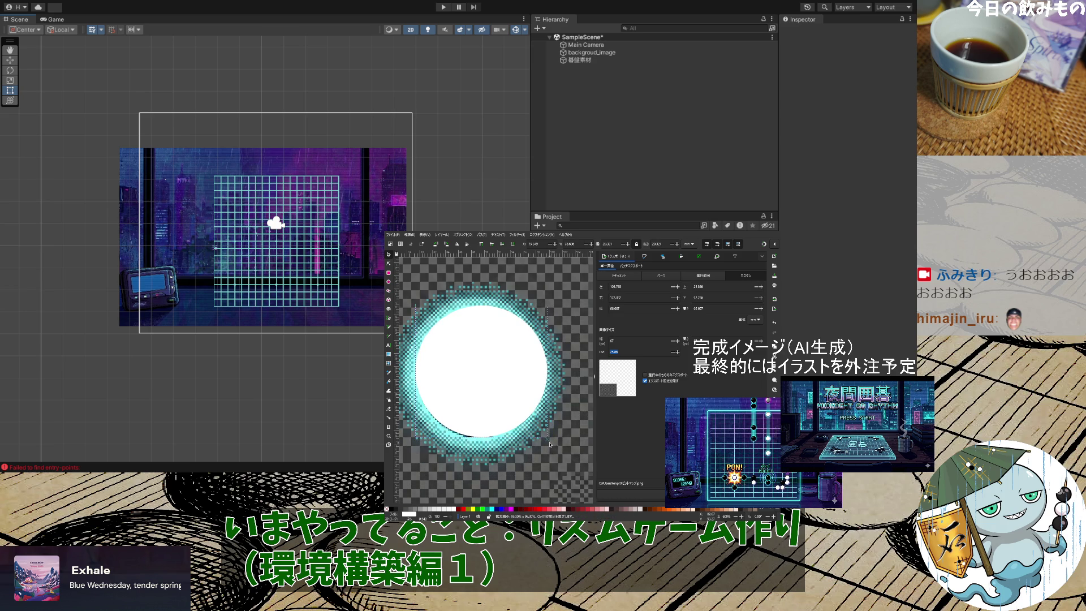
left_click_drag(497, 403, 493, 403)
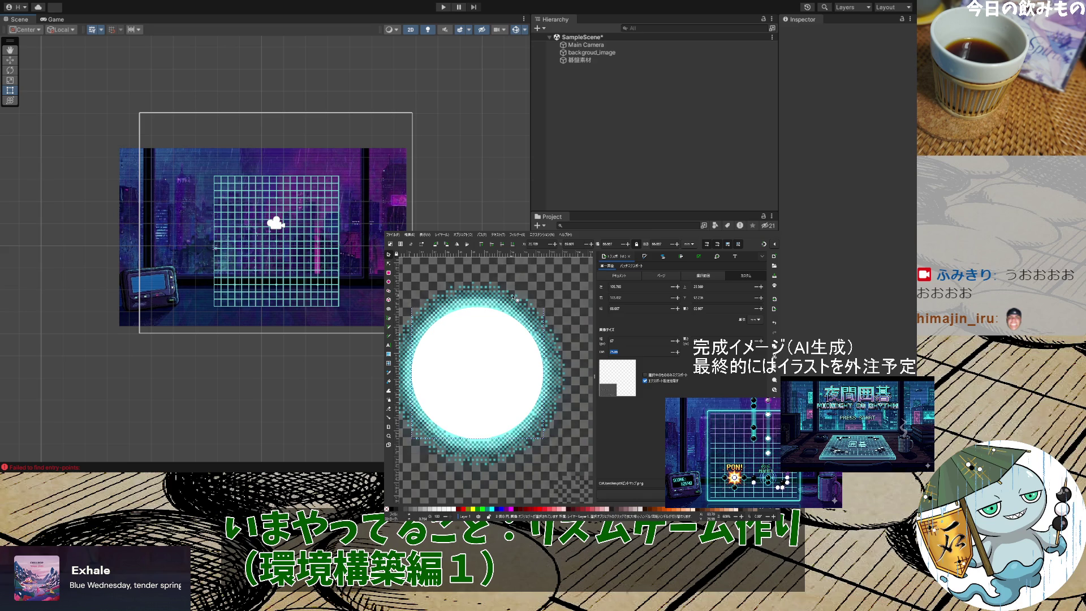
left_click(498, 313)
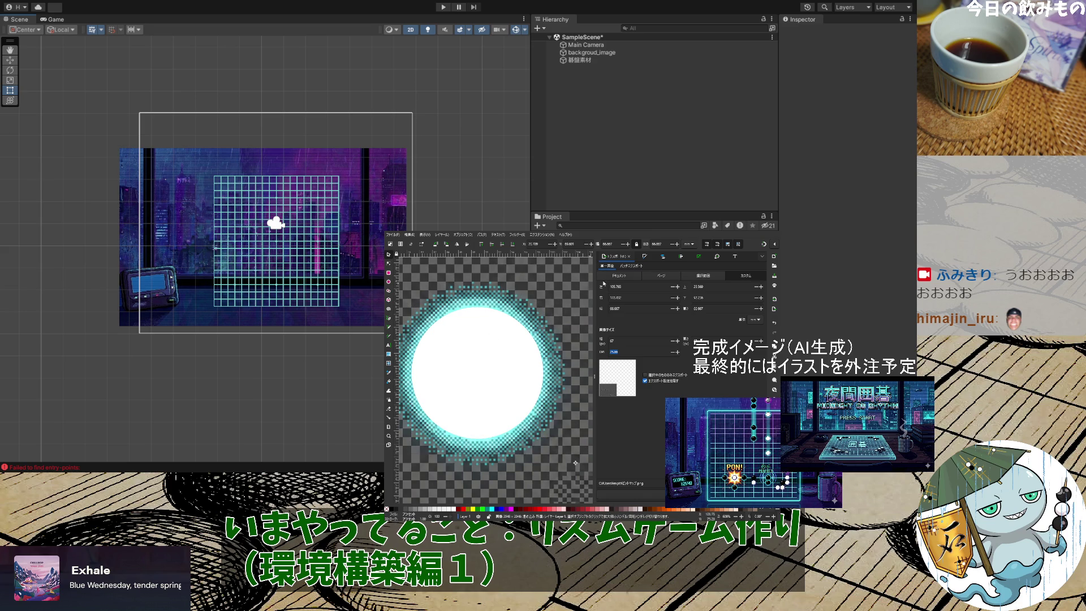
left_click(663, 258)
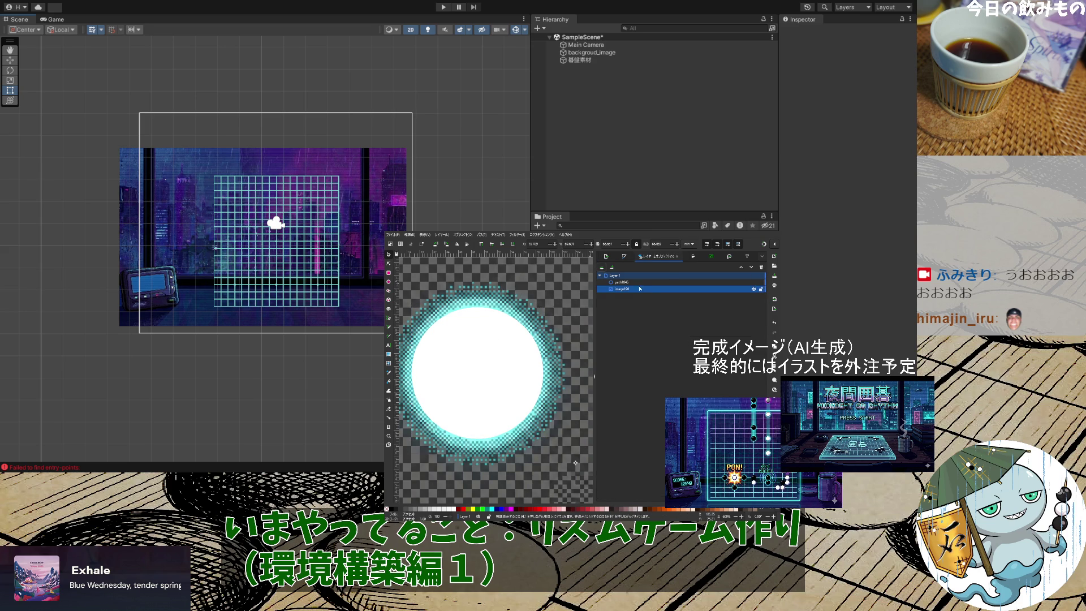
Mask image100 with circle path1045 to reveal the black stone with a cyan rim
left_click(627, 284, "shift")
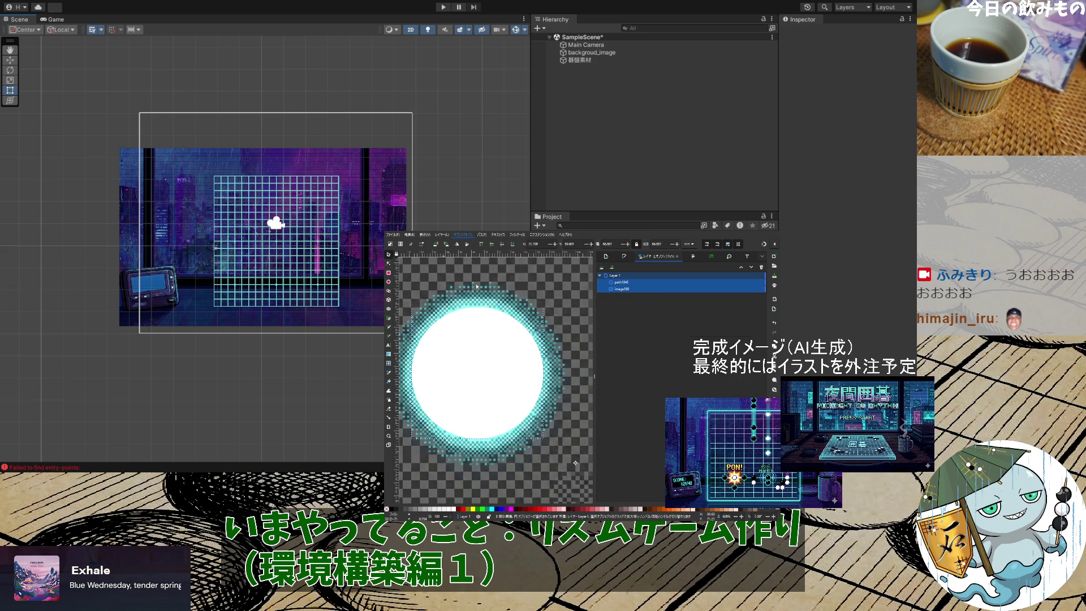
right_click(481, 310)
left_click(579, 325)
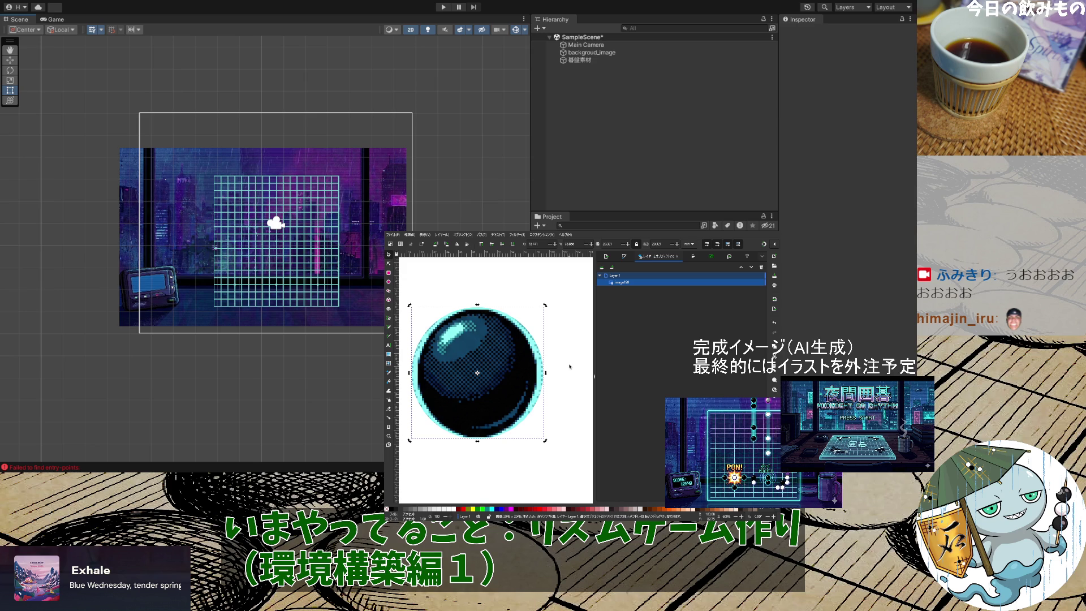
Move the finished stone to the page's top-left corner
scroll(570, 366, "down", 5)
scroll(566, 368, "up", 5)
left_click(561, 369)
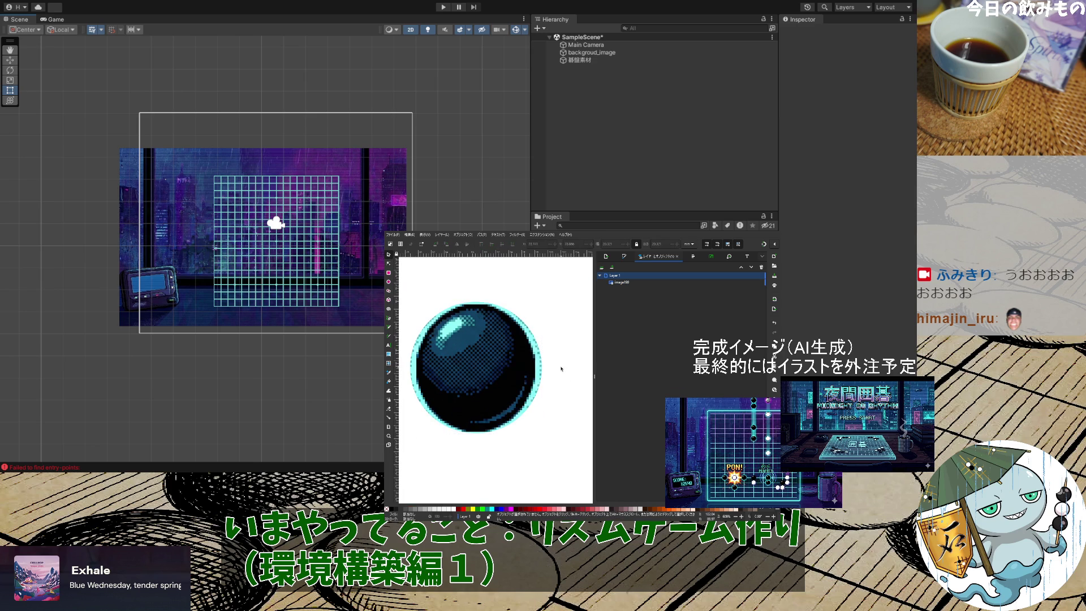
scroll(561, 369, "down", 5)
left_click_drag(552, 365, 494, 310)
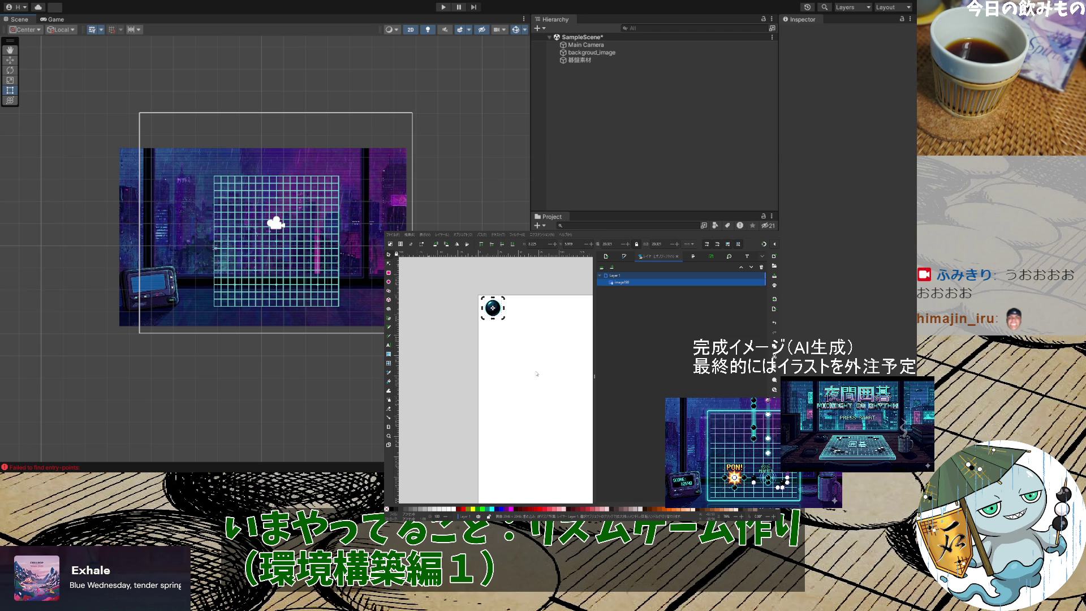
Save the Inkscape drawing and export the black stone as a PNG image
key("ctrl+s")
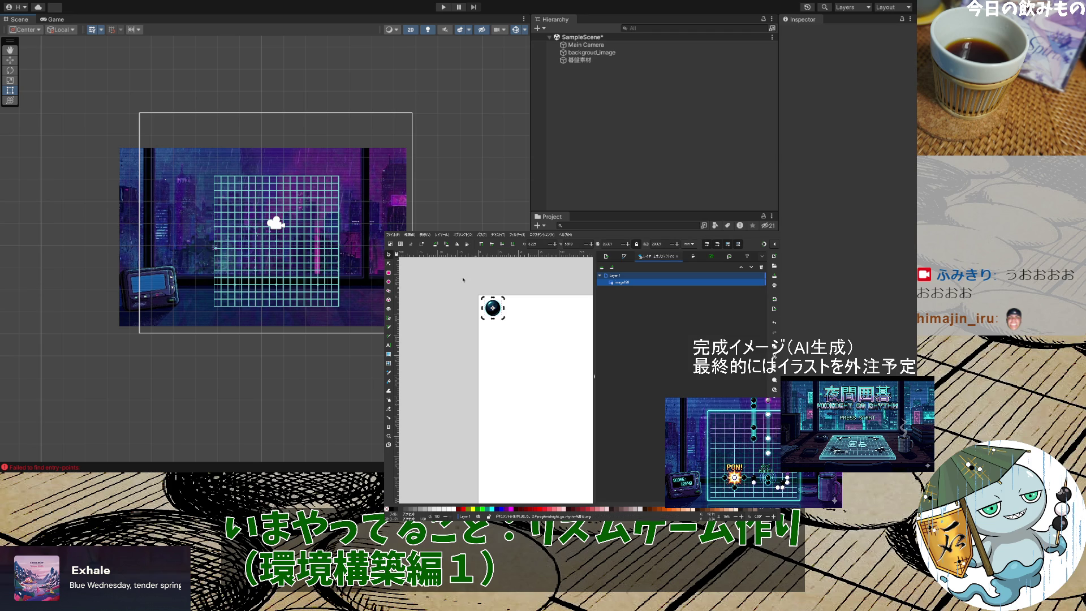
key("ctrl+shift+e")
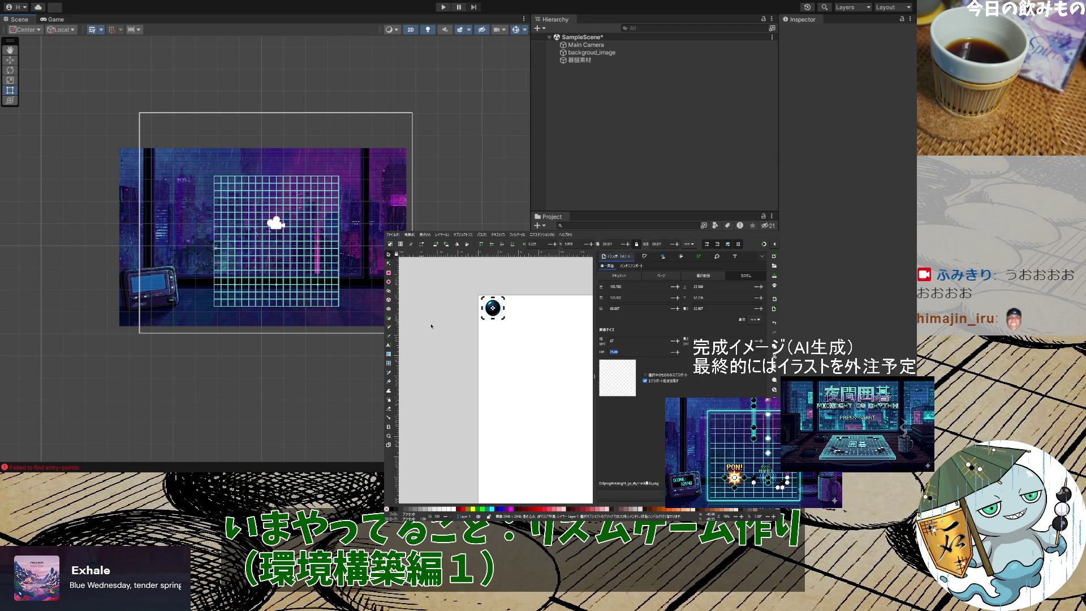
left_click(747, 484)
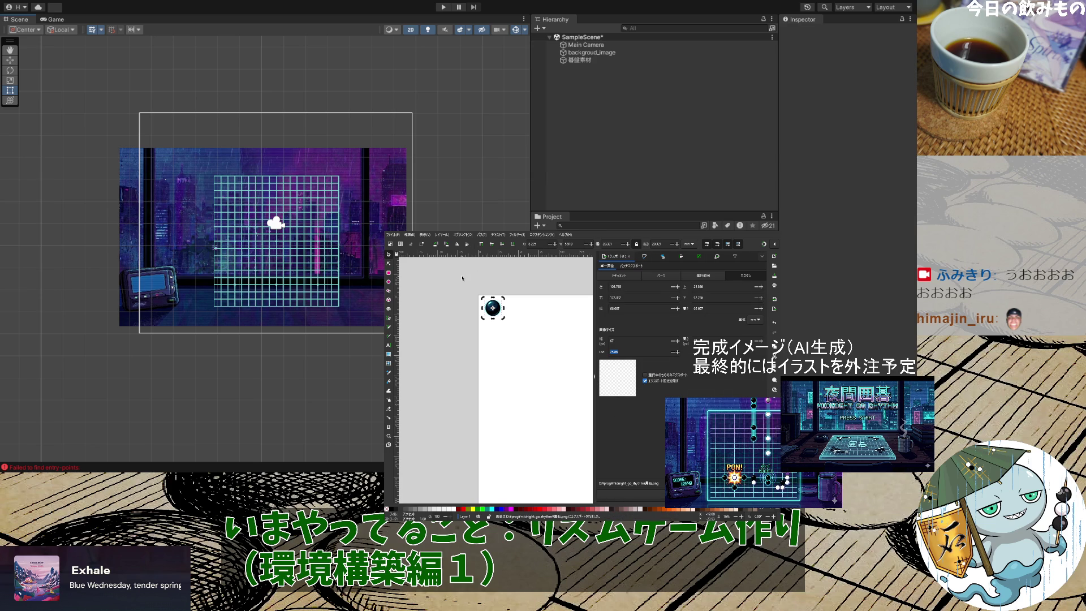
key("ctrl+s")
key("ctrl+shift+e")
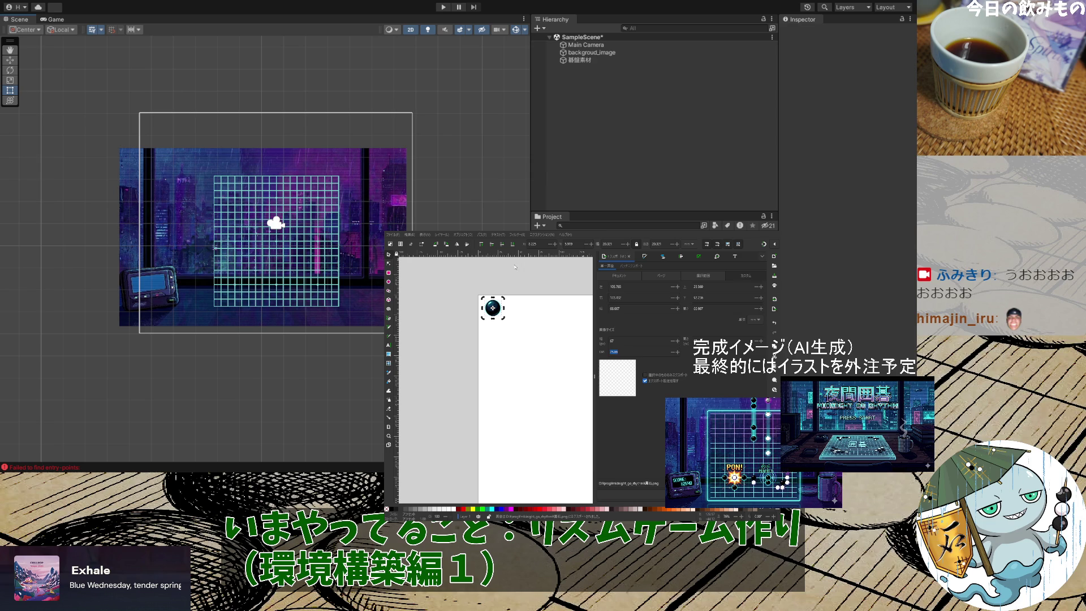
Move the black stone onto the page and paste in the white-stone image 白石.png
key("Escape")
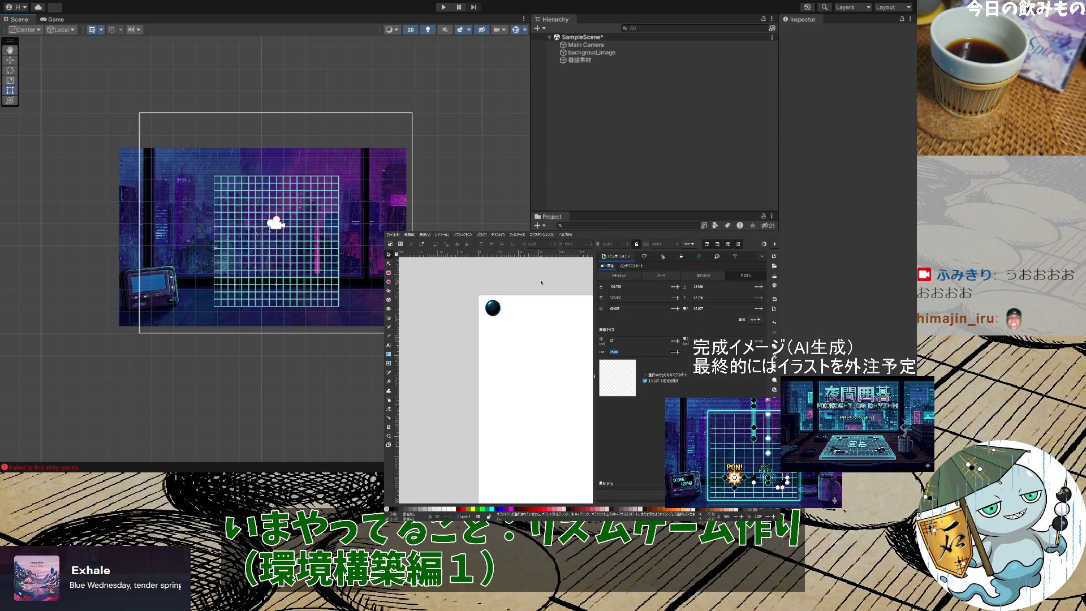
left_click_drag(493, 308, 550, 367)
key("ctrl+v")
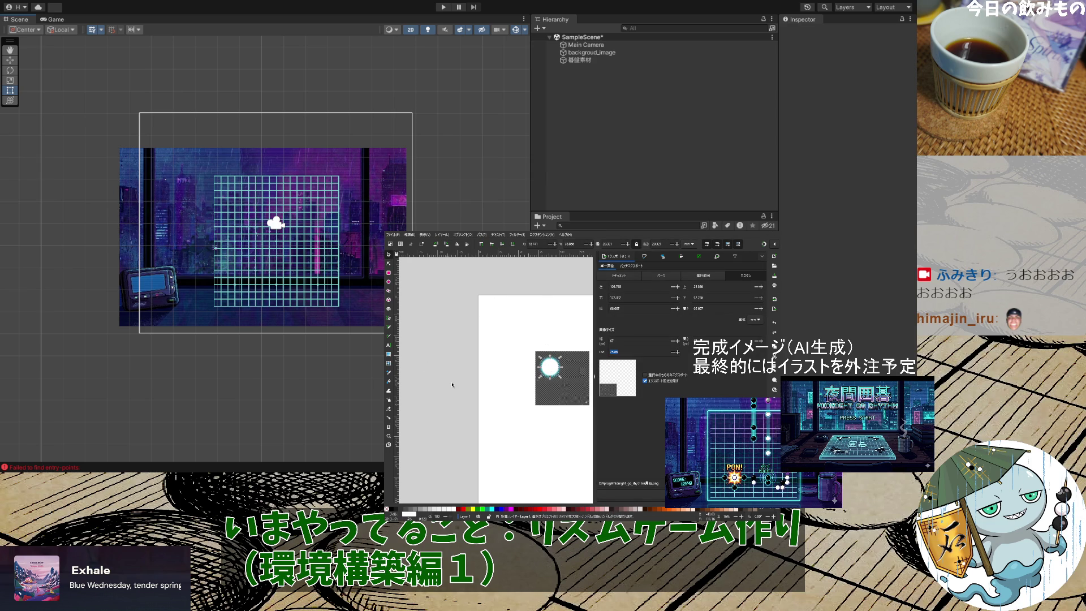
key("alt+Tab")
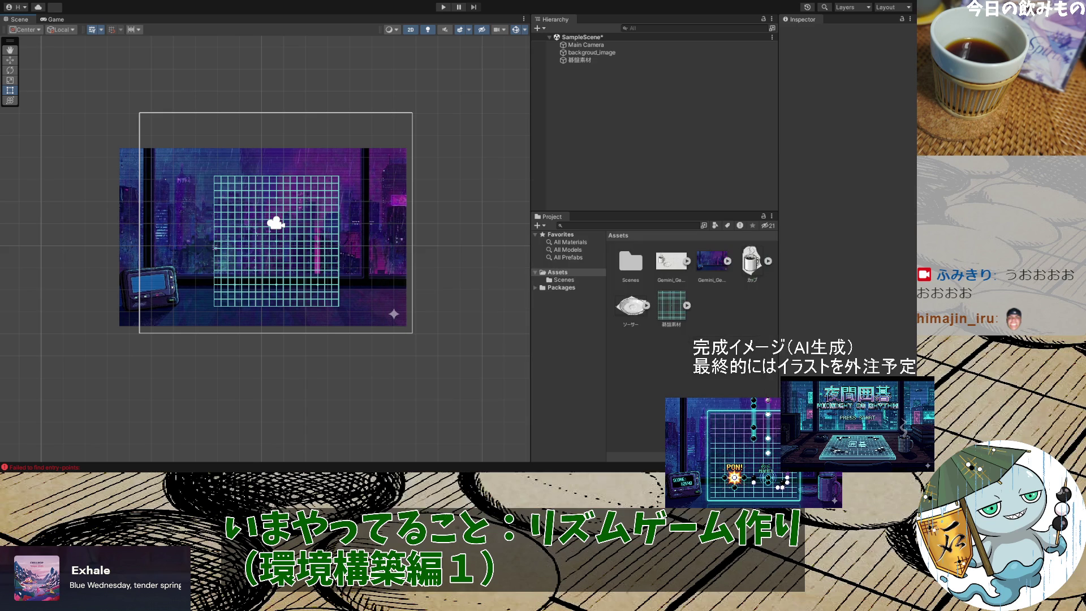
key("alt+Tab")
key("ctrl+v")
Move the pasted white-stone sprite aside and trial a larger width, then undo it
left_click_drag(503, 342, 415, 329)
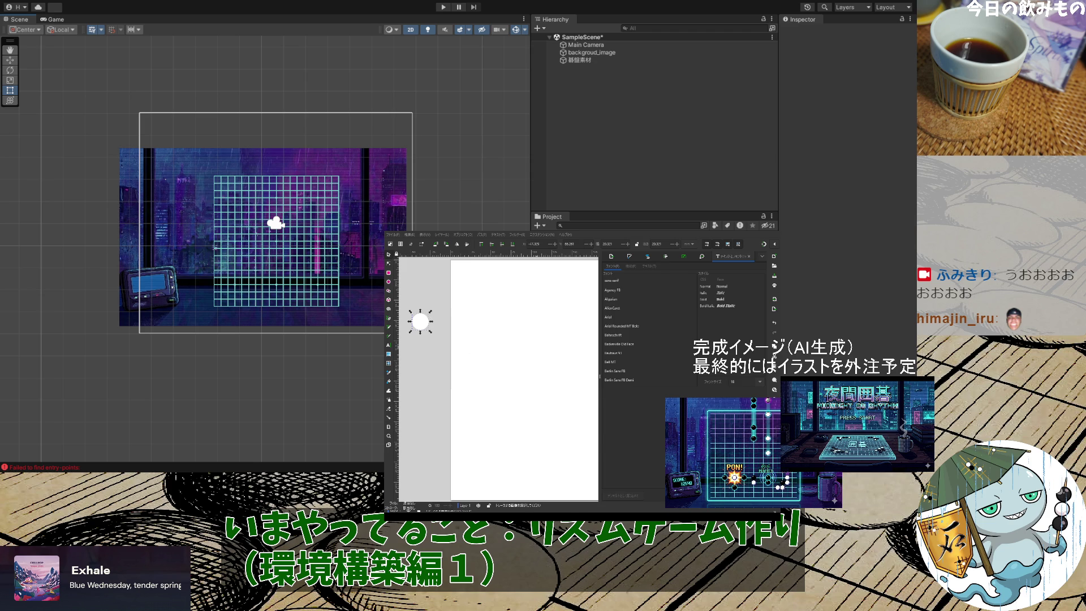
left_click_drag(431, 311, 594, 257)
scroll(548, 356, "down", 5, "ctrl")
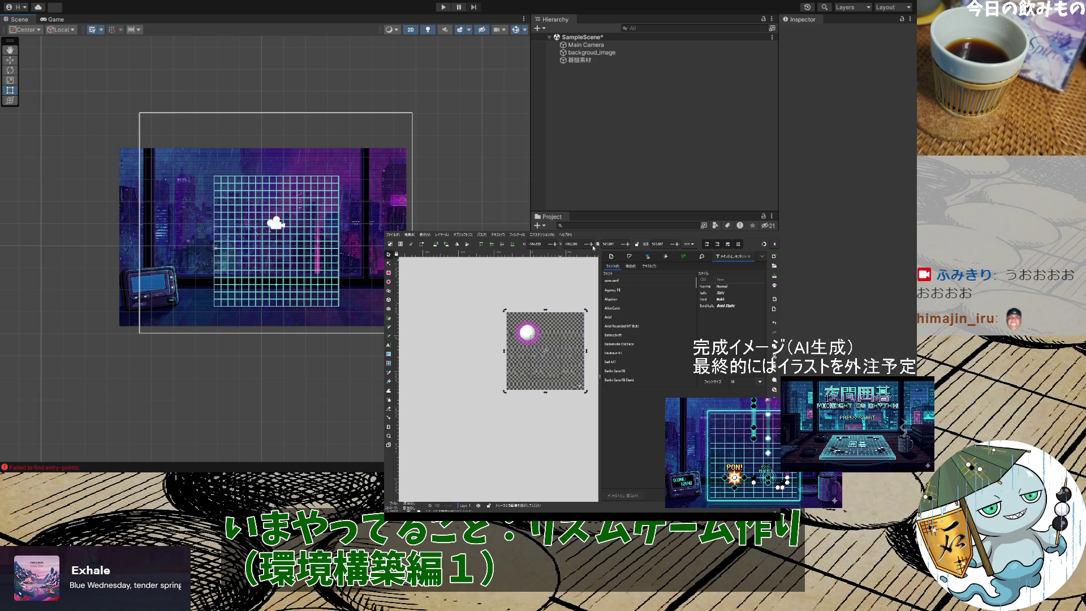
left_click(613, 245)
type("233")
key("Return")
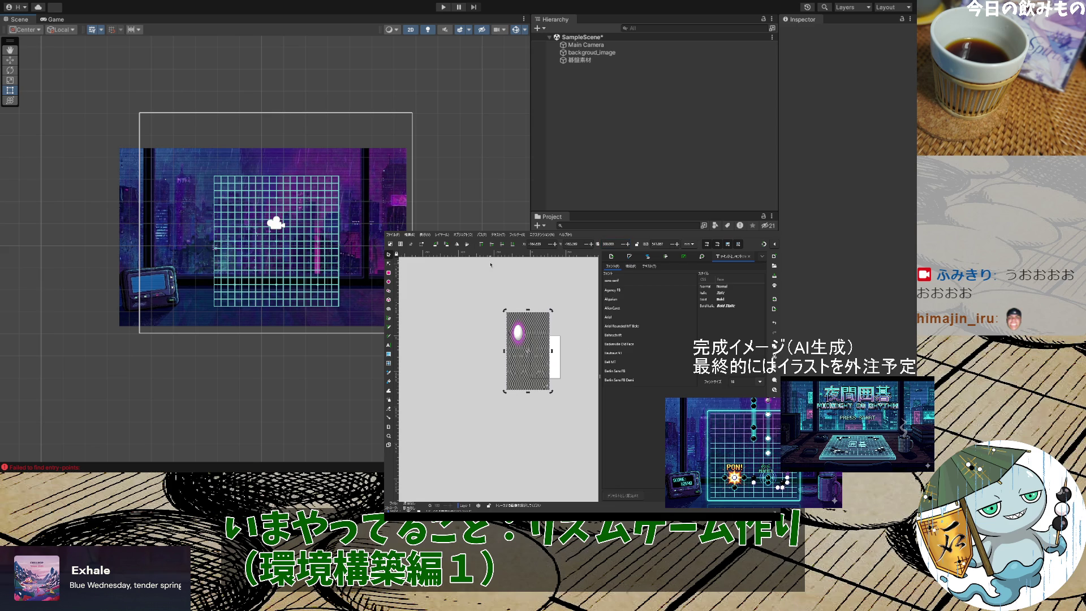
key("ctrl+z")
Lock the width/height ratio and size the white-stone sprite to 100 × 100
left_click(636, 245)
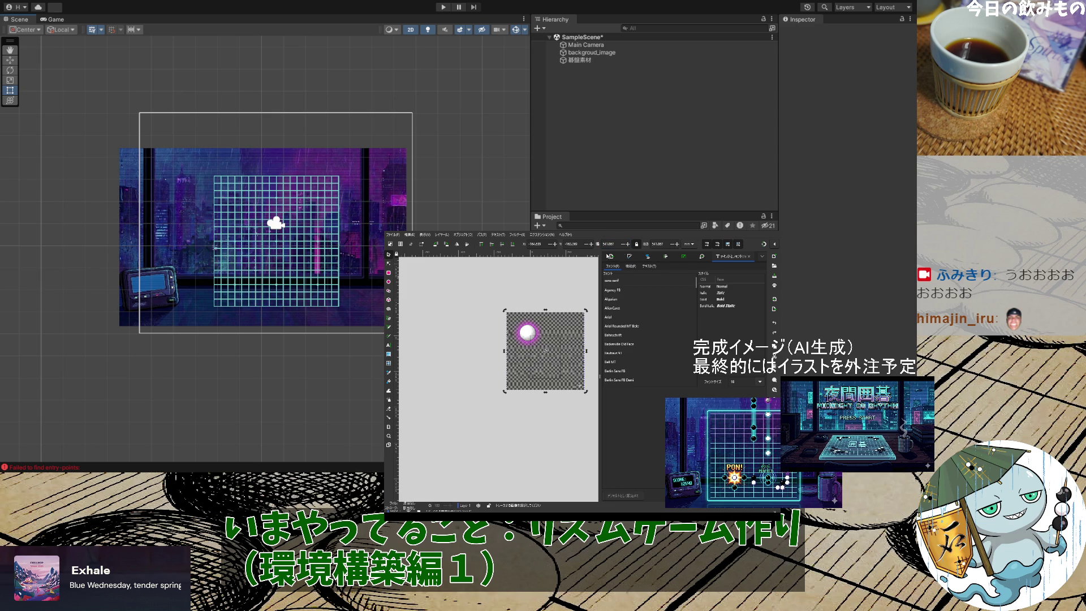
key("shift+Tab")
type("30")
key("Return")
key("ctrl+z")
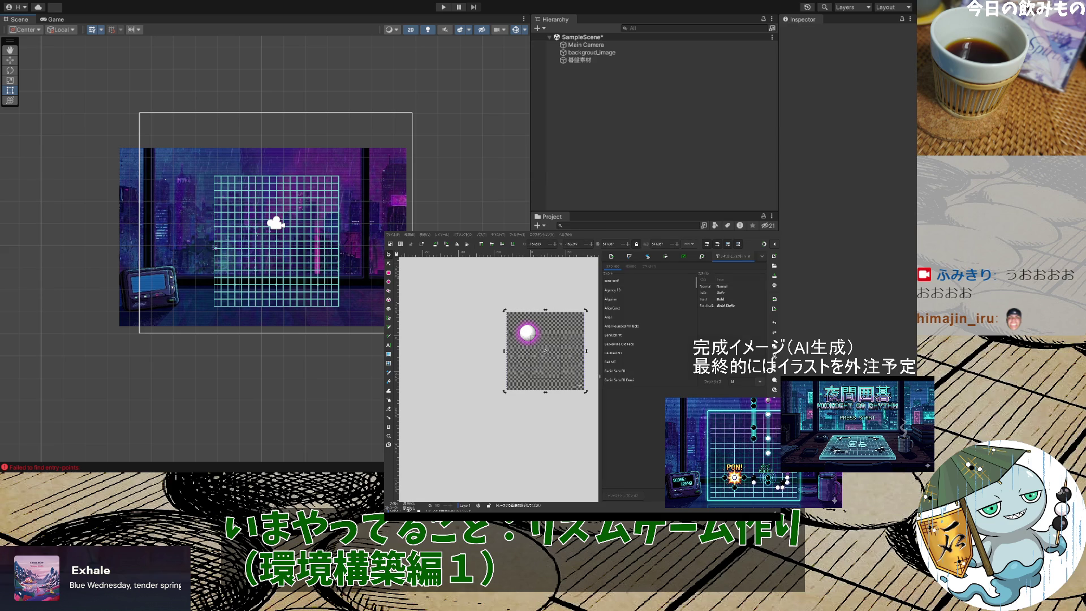
left_click(611, 244)
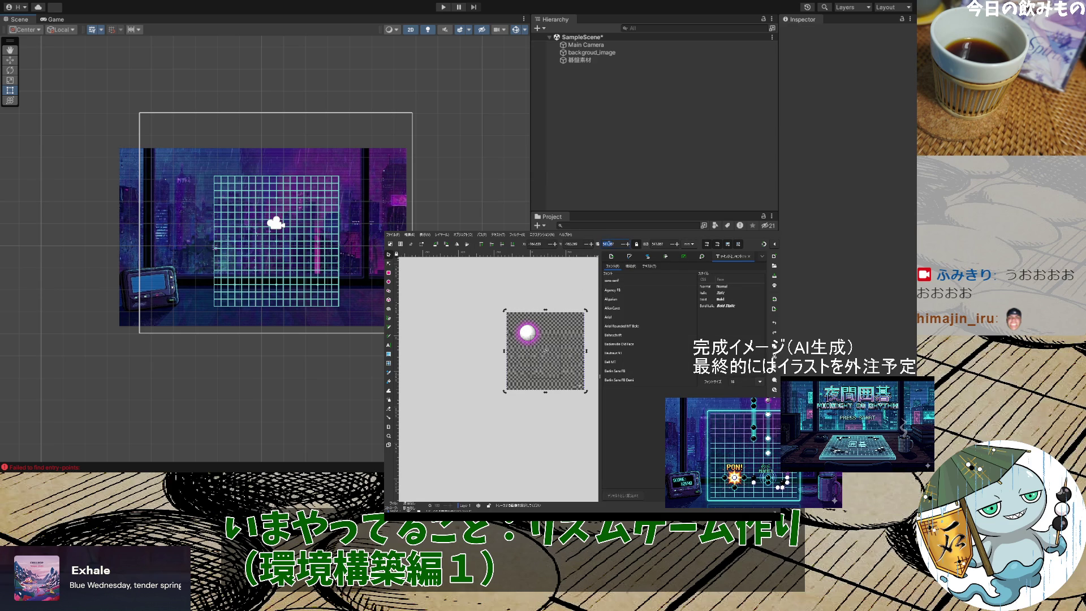
key("BackSpace")
key("Return")
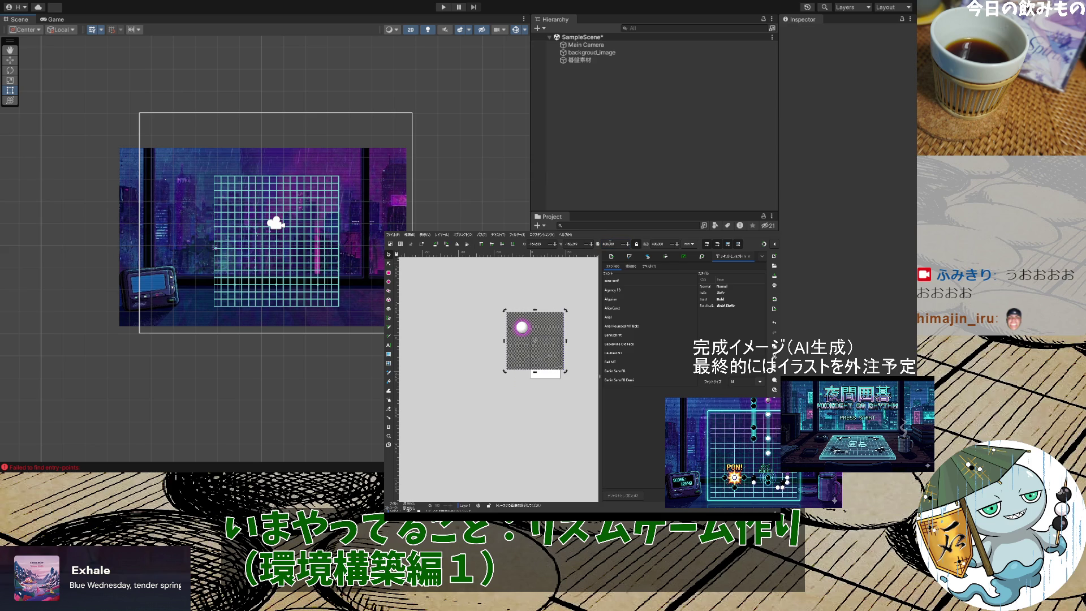
key("ctrl+a")
type("100")
key("Return")
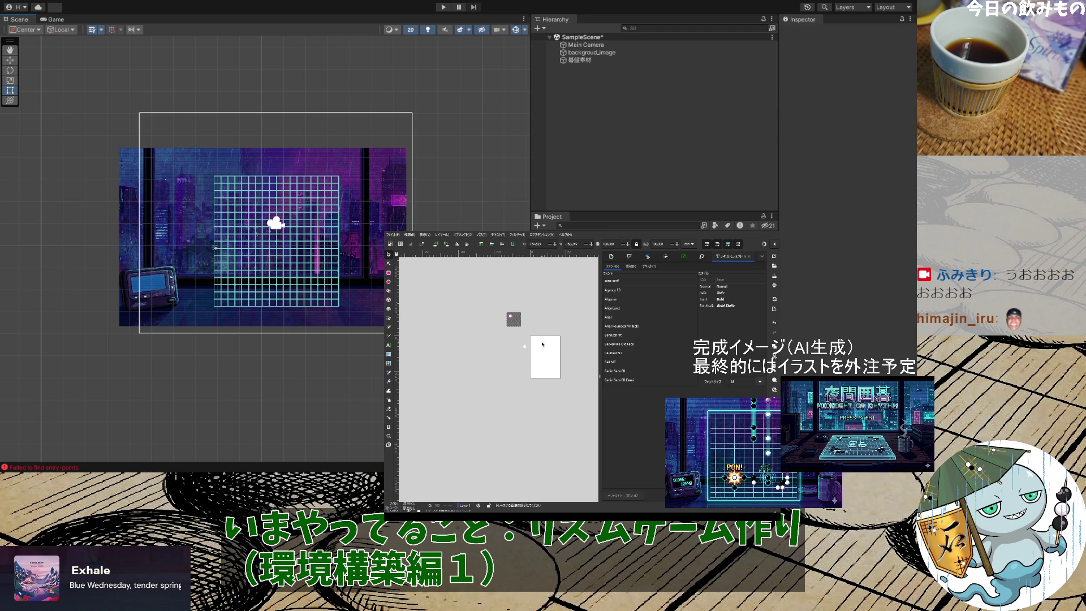
Move the sprite onto the page and select the small ball inside it
left_click_drag(518, 319, 543, 347)
scroll(543, 347, "up", 5, "ctrl")
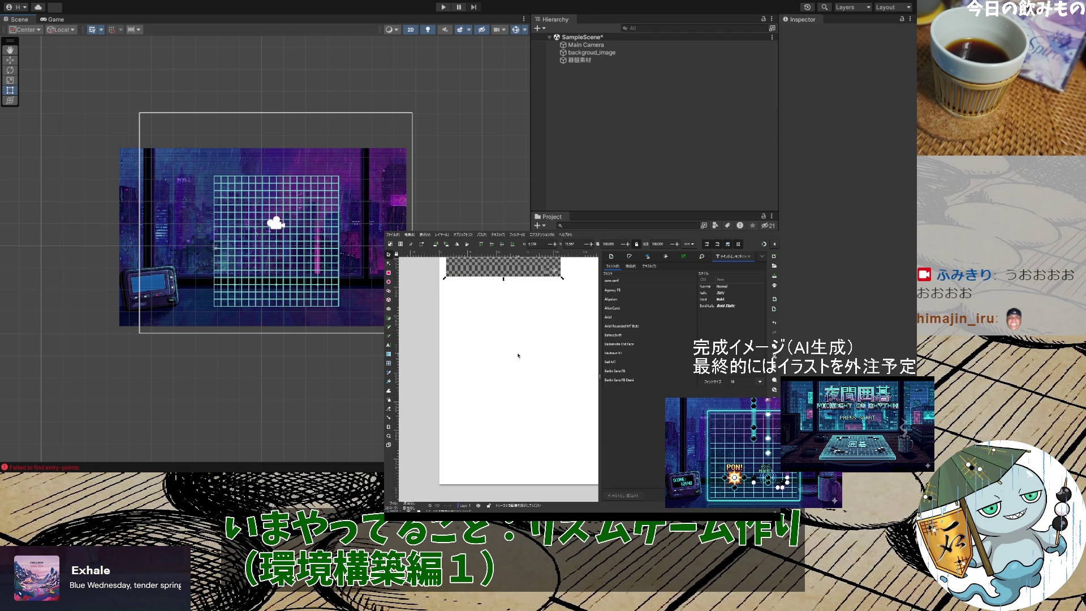
left_click(486, 284)
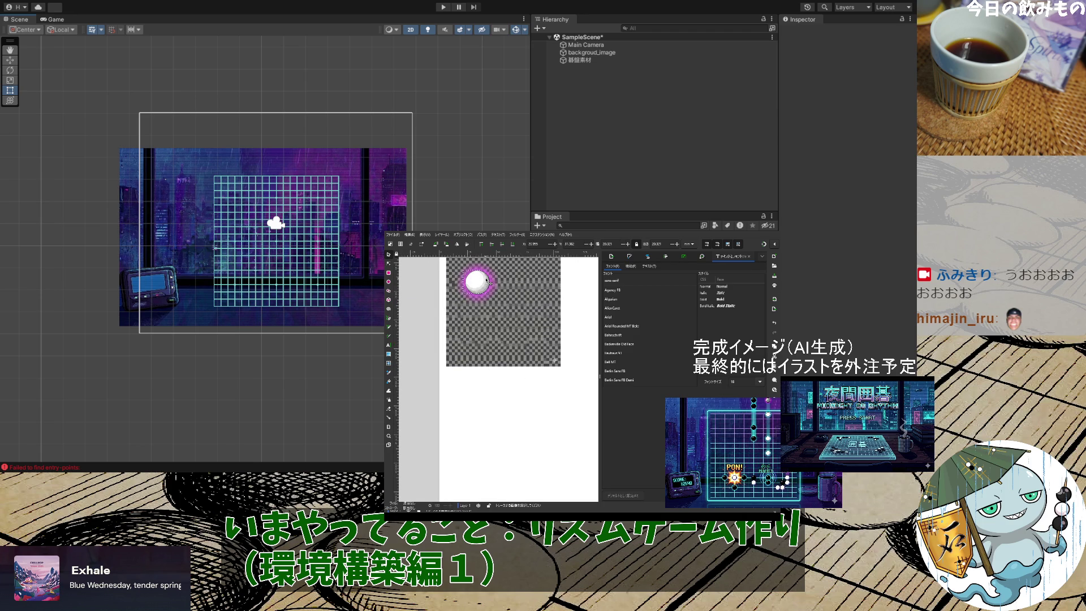
Move the image below circle path1045 in the Layers list and trial-clip it to the circle
left_click(647, 258)
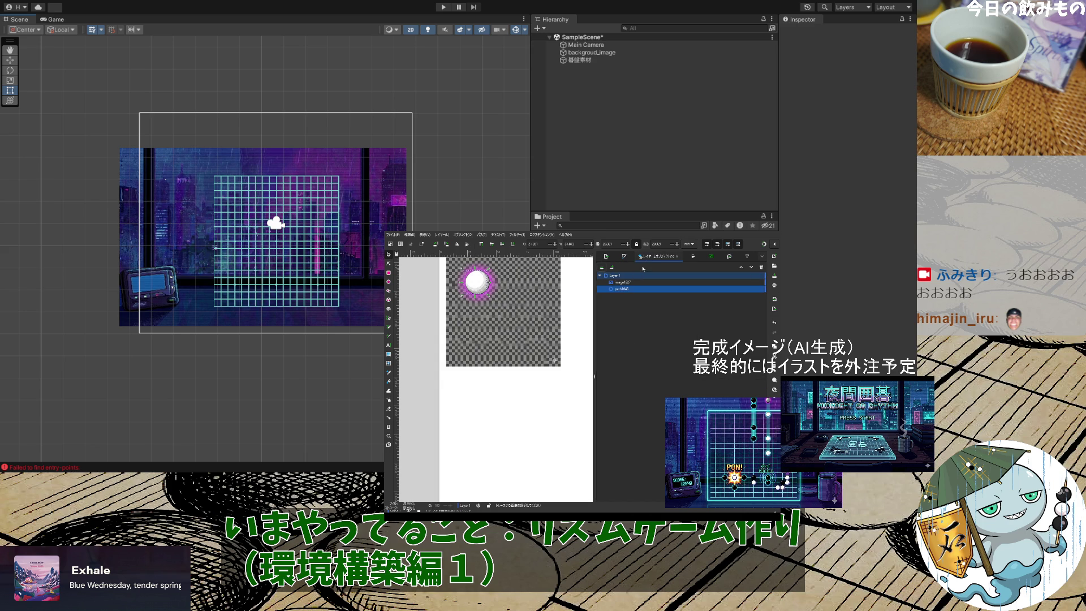
left_click(629, 283)
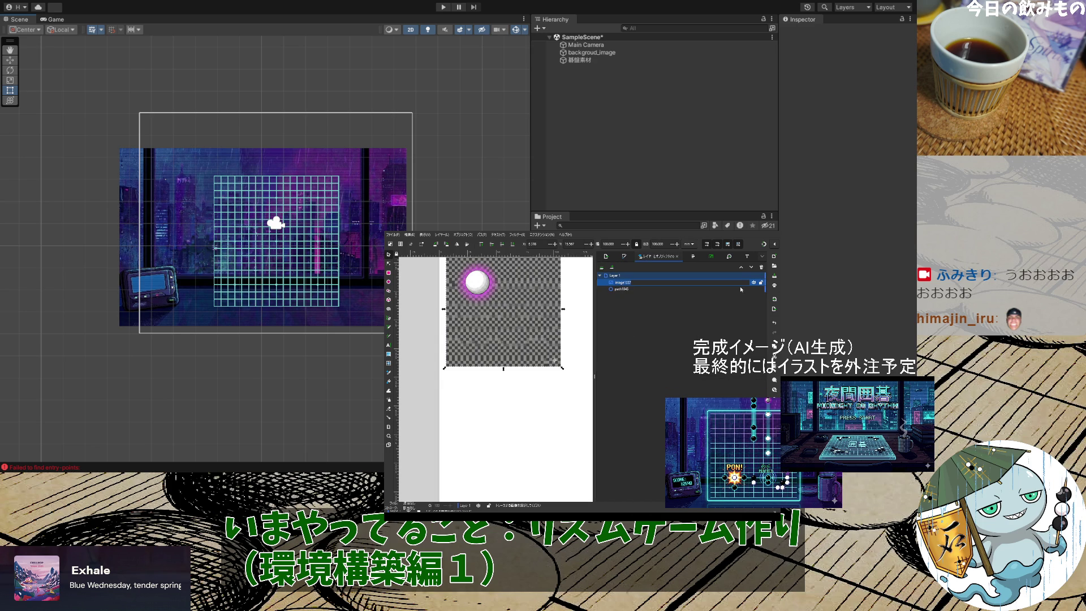
left_click(748, 268)
scroll(481, 329, "up", 2)
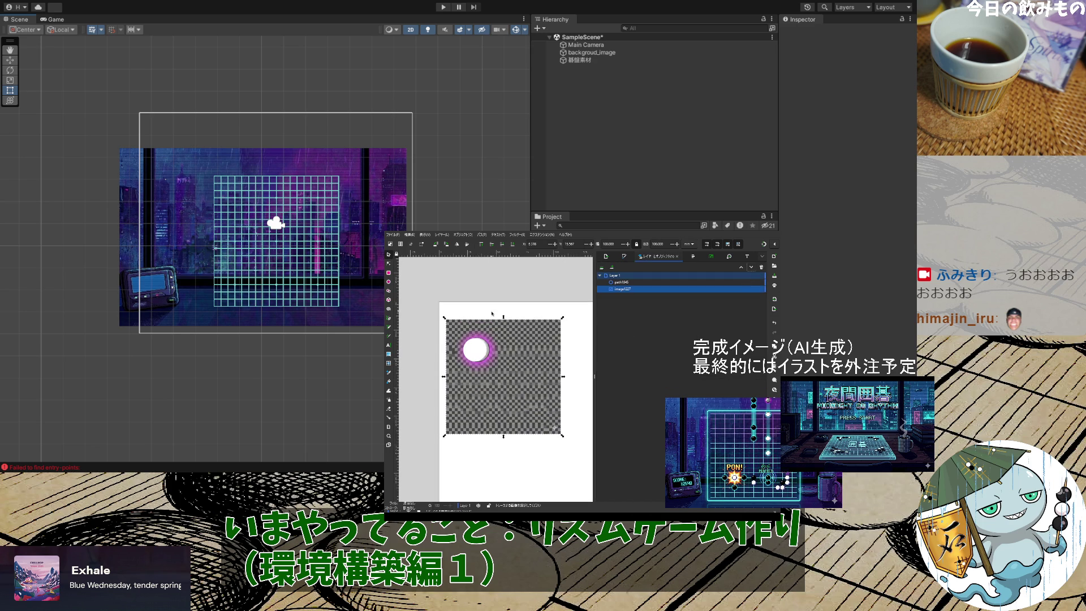
left_click(476, 350)
left_click_drag(476, 350, 491, 366)
left_click(535, 335, "shift")
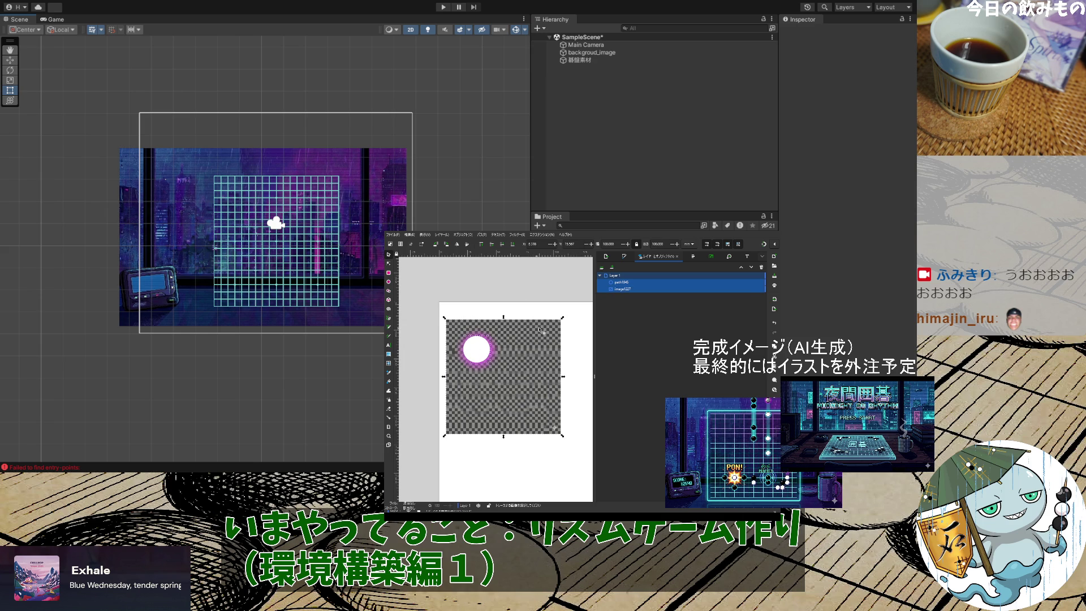
left_click(468, 235)
left_click(552, 319)
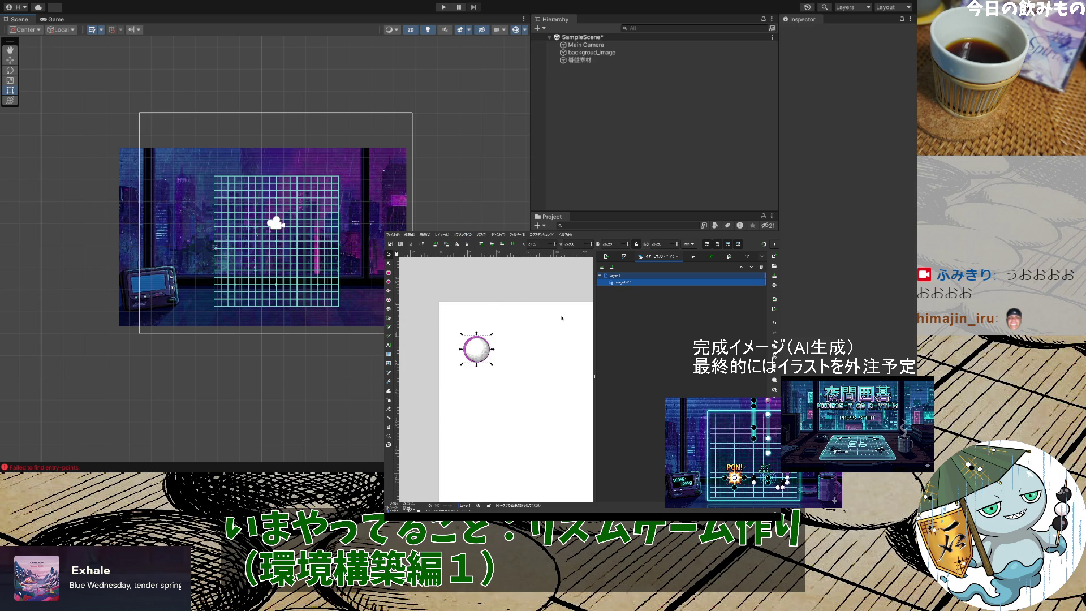
key("ctrl+z")
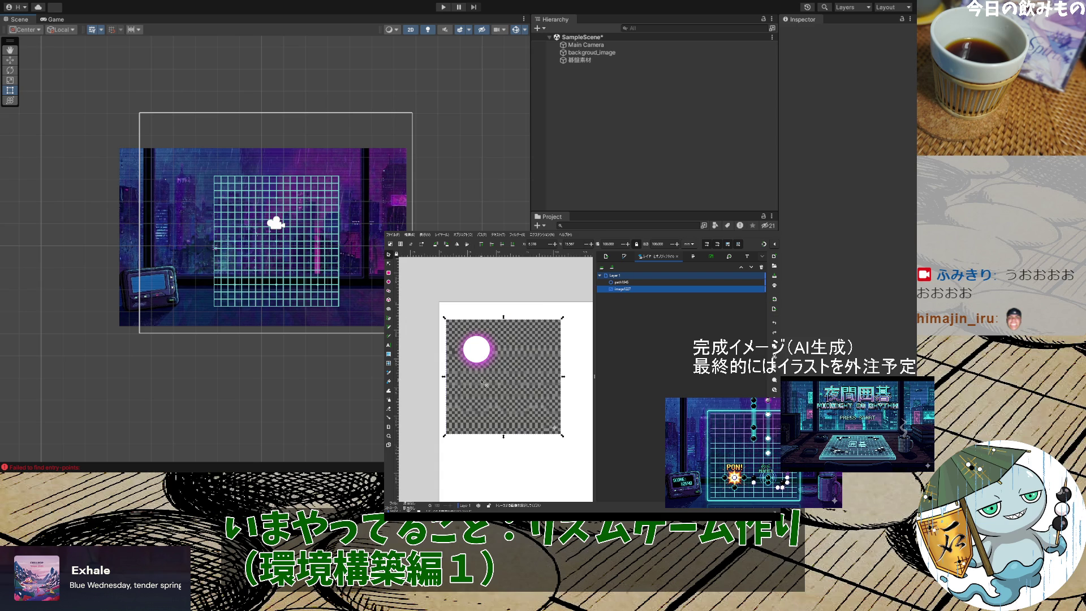
Nudge and shrink the glowing circle, then clip the image to it for a round stone
scroll(483, 378, "up", 3)
scroll(452, 314, "up", 2)
left_click(452, 313)
left_click_drag(452, 314, 458, 320)
left_click_drag(527, 386, 519, 380)
left_click(623, 289, "shift")
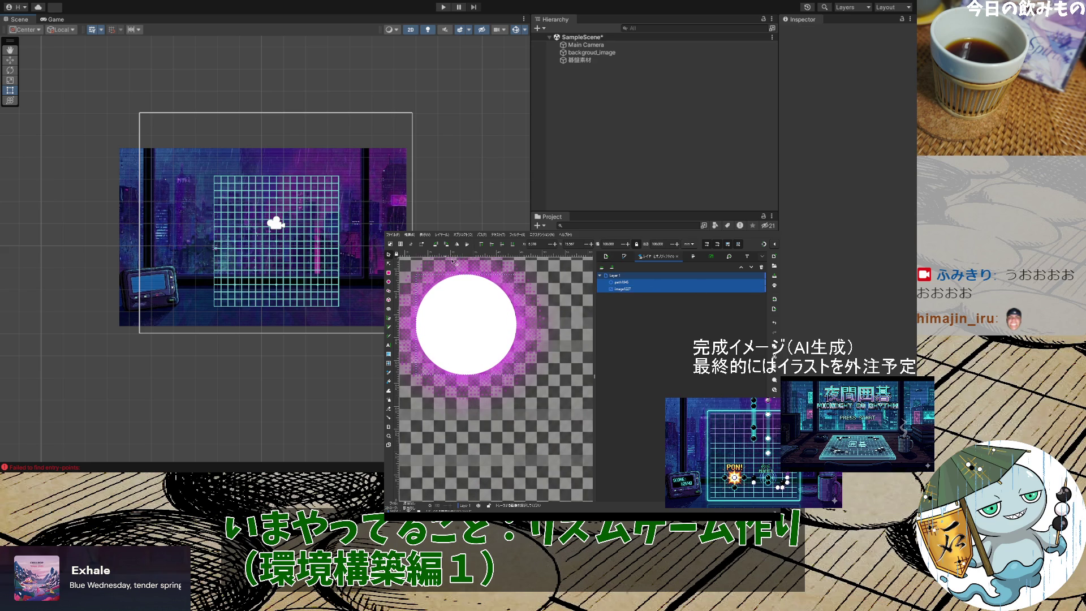
left_click(463, 235)
left_click(579, 318)
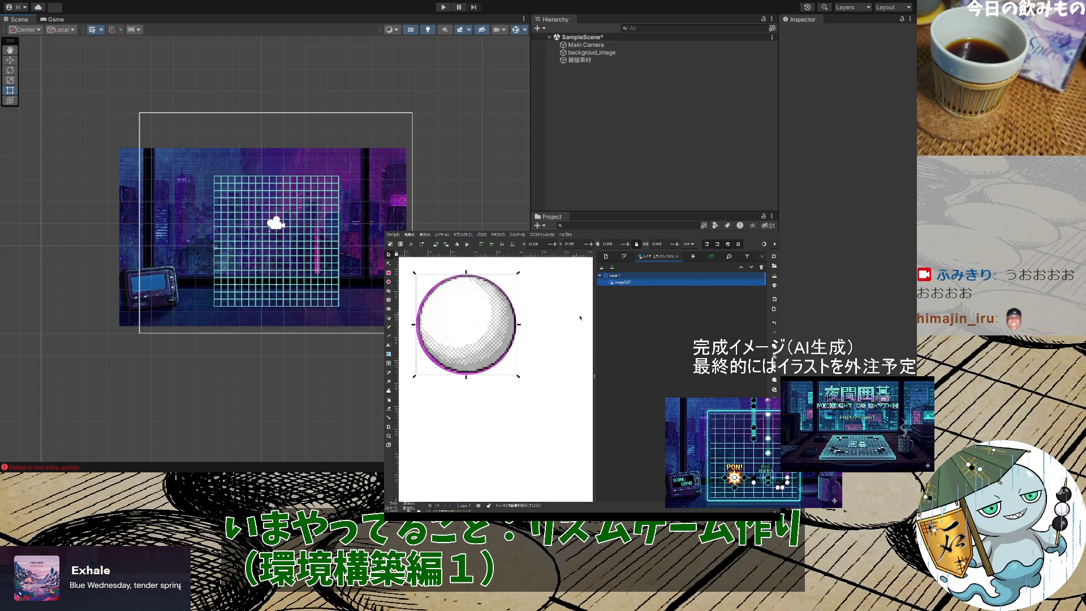
left_click(553, 356)
scroll(510, 306, "down", 3, "ctrl")
scroll(508, 333, "up", 3, "ctrl")
scroll(507, 334, "up", 3)
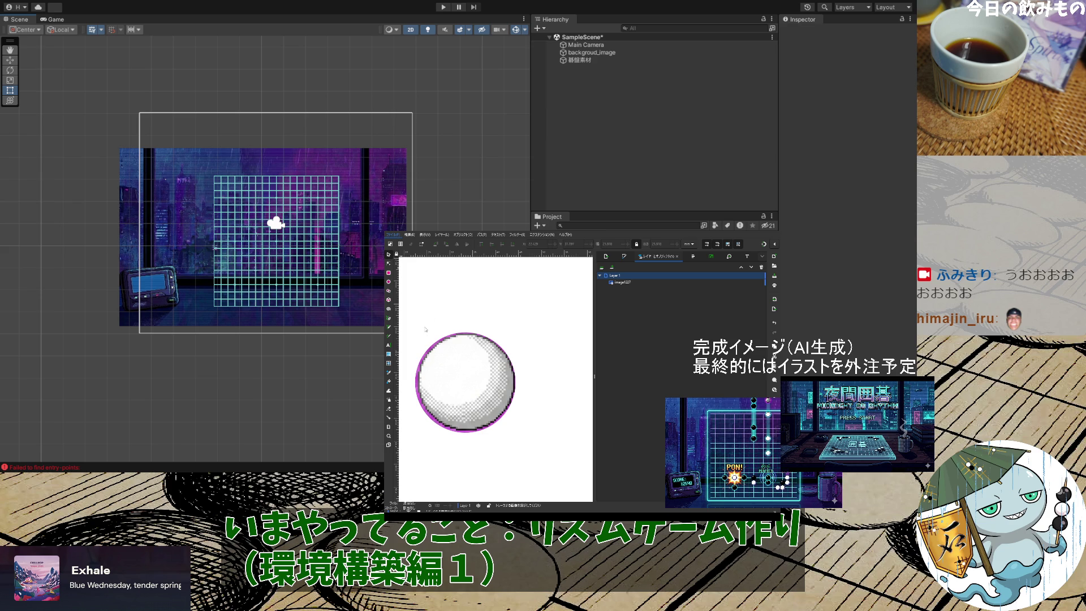
key("ctrl+shift+alt+s")
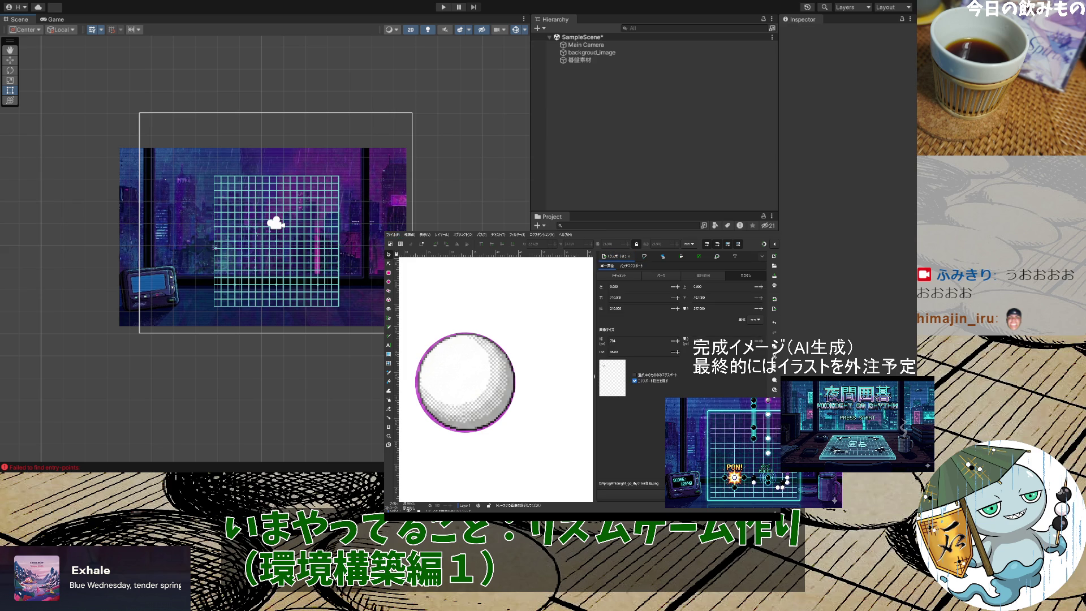
Export the white stone as a PNG and return to Unity, snapped to half the screen
double_click(692, 231)
left_click(876, 488)
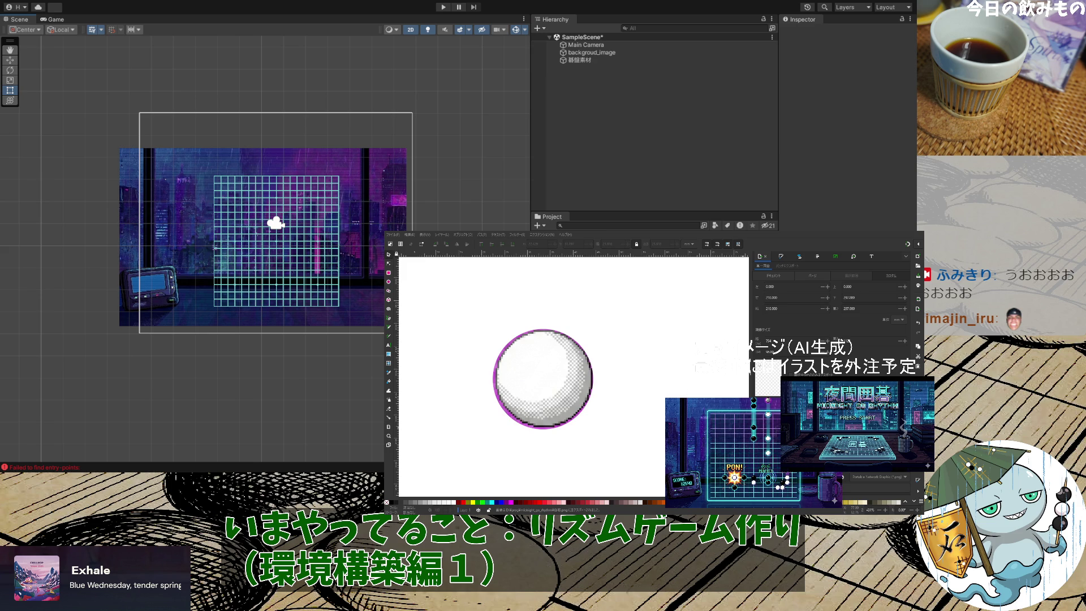
key("alt+Tab")
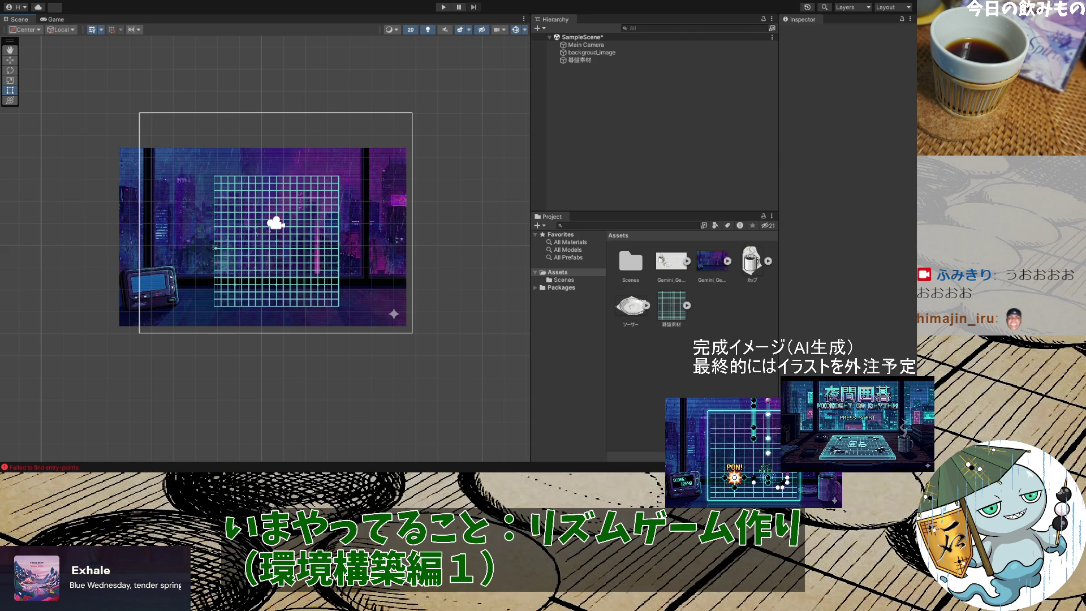
key("super+Left")
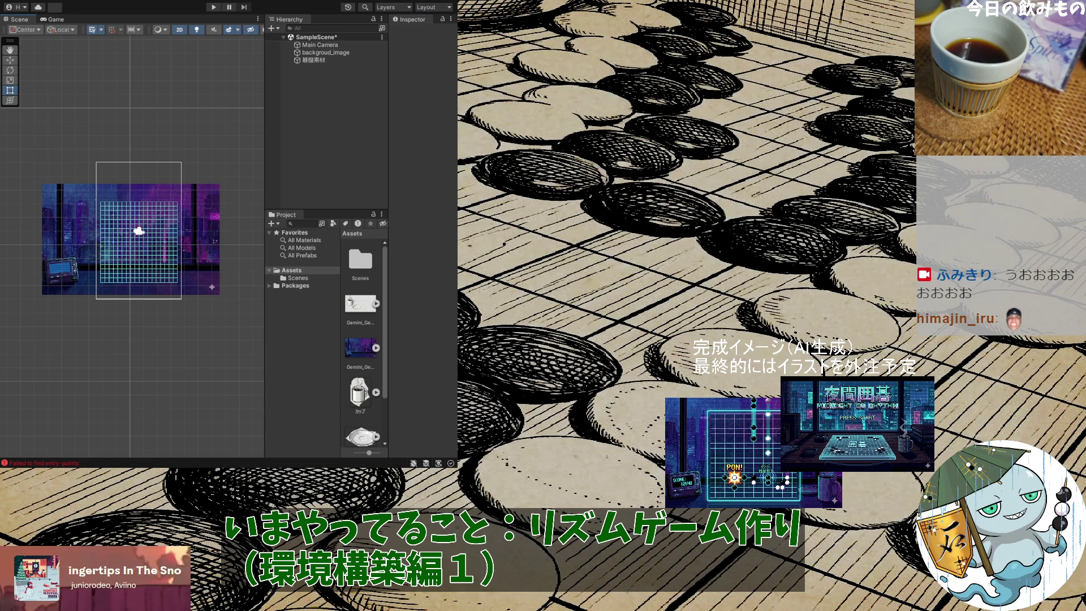
Drop the white stone sprite onto the board and add a 黒石 object with an enlarged frame
left_click(163, 220)
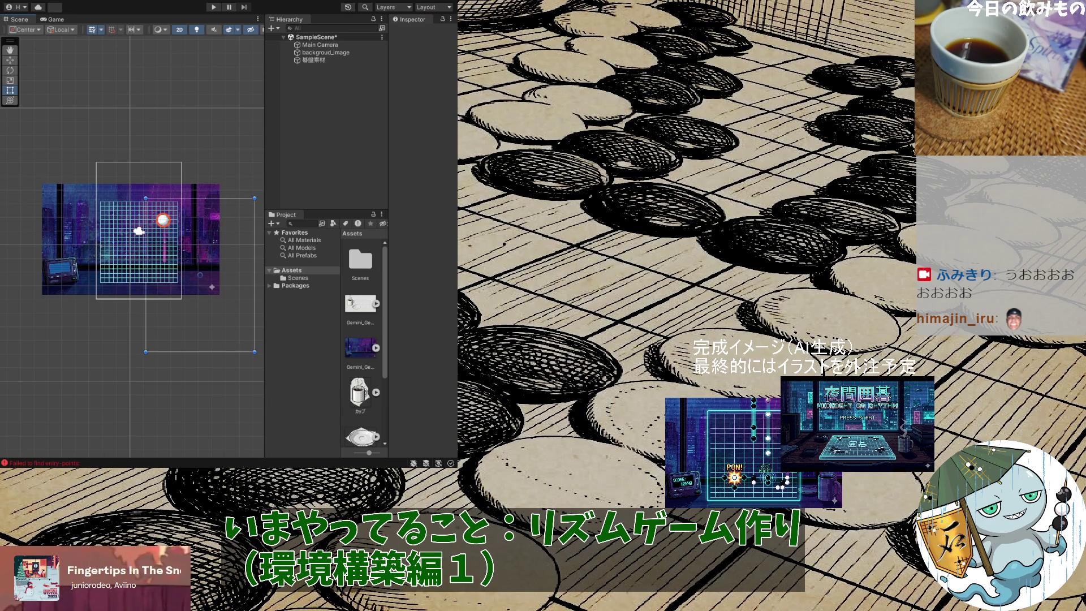
left_click_drag(162, 220, 163, 220)
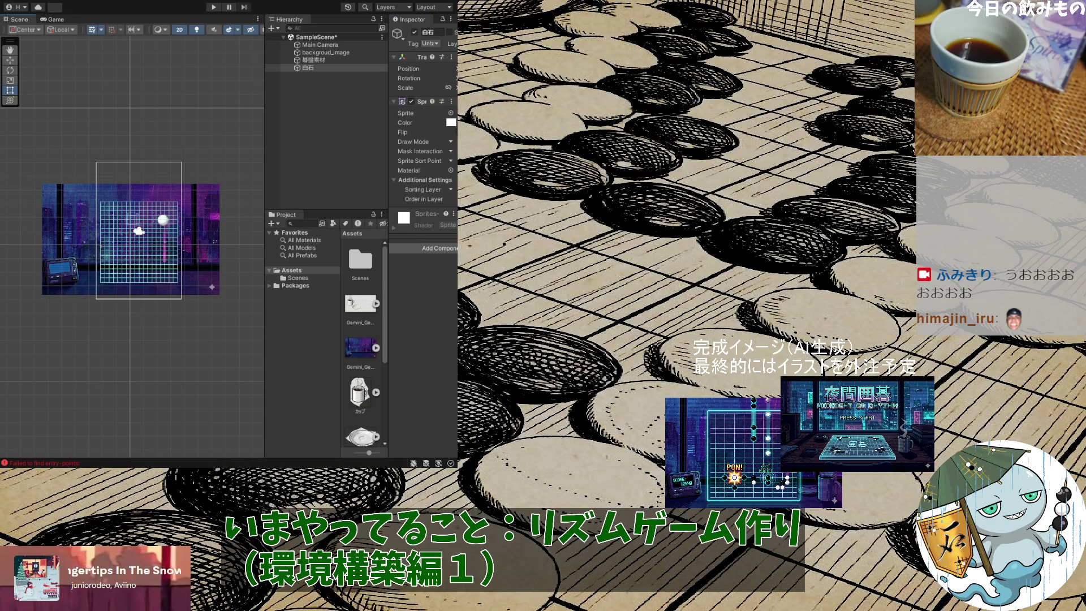
left_click_drag(153, 212, 189, 199)
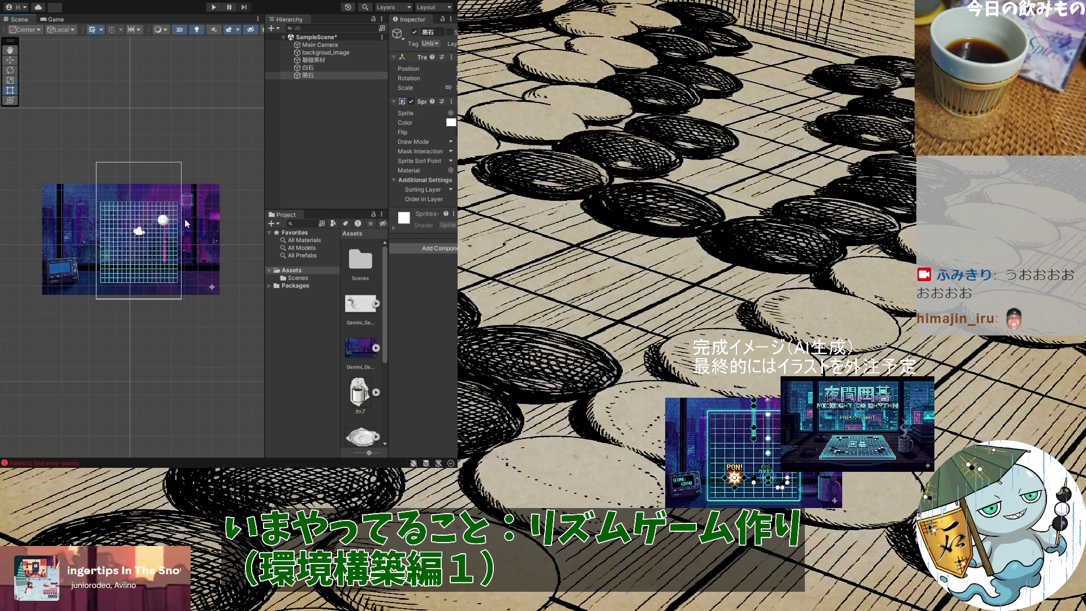
scroll(184, 222, "up", 3)
scroll(185, 223, "up", 5)
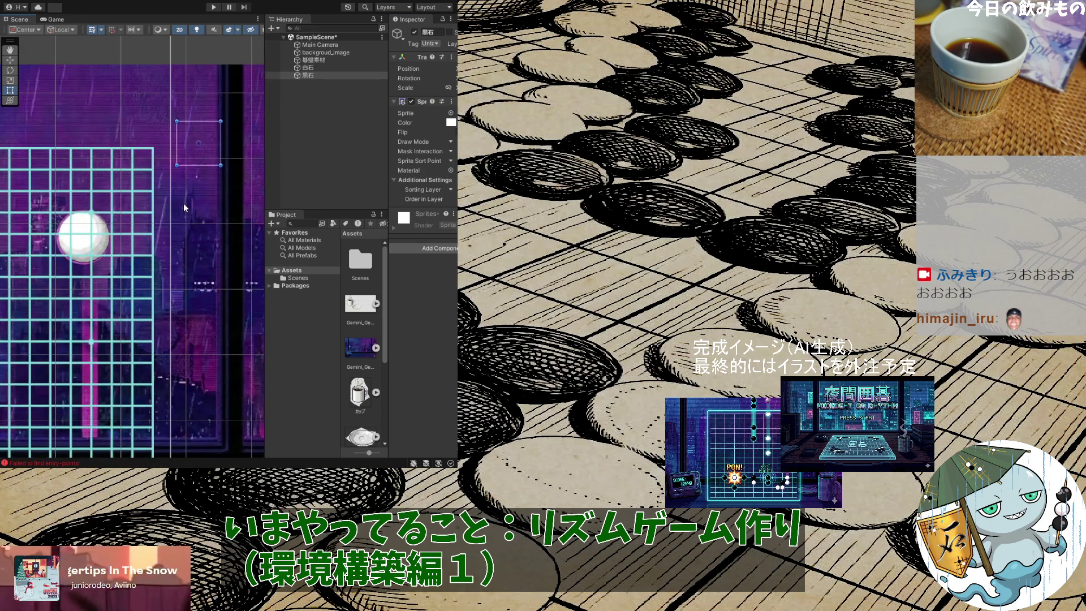
mouse_move(177, 165)
left_mouse_down()
mouse_move(67, 249)
mouse_move(230, 219)
left_mouse_up()
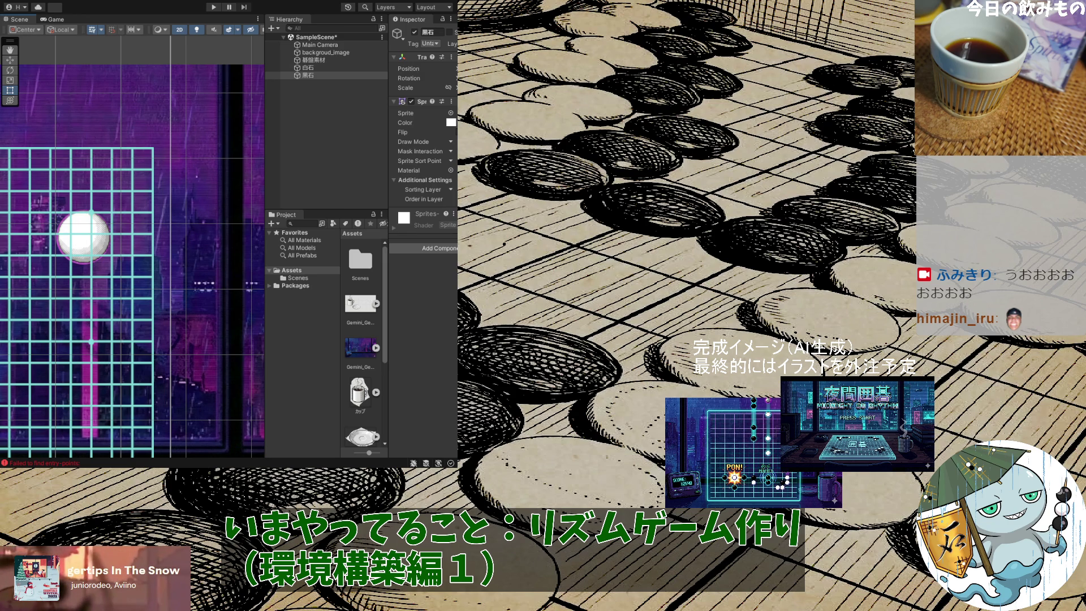
key("alt+Tab")
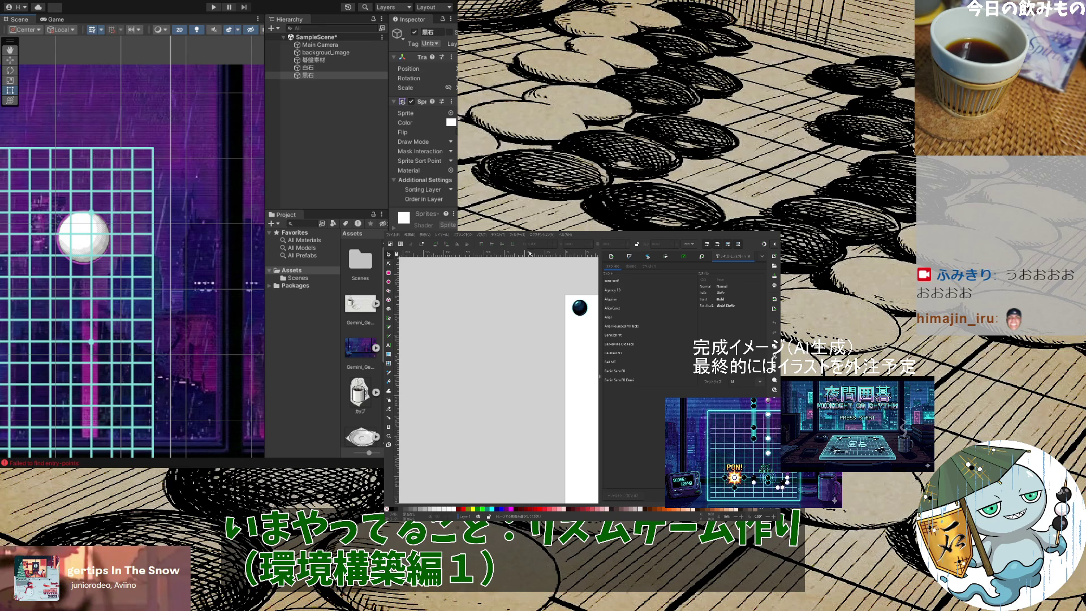
Save the black stone drawing and export it as 黒石.png
left_click(580, 308)
scroll(603, 248, "up", 1)
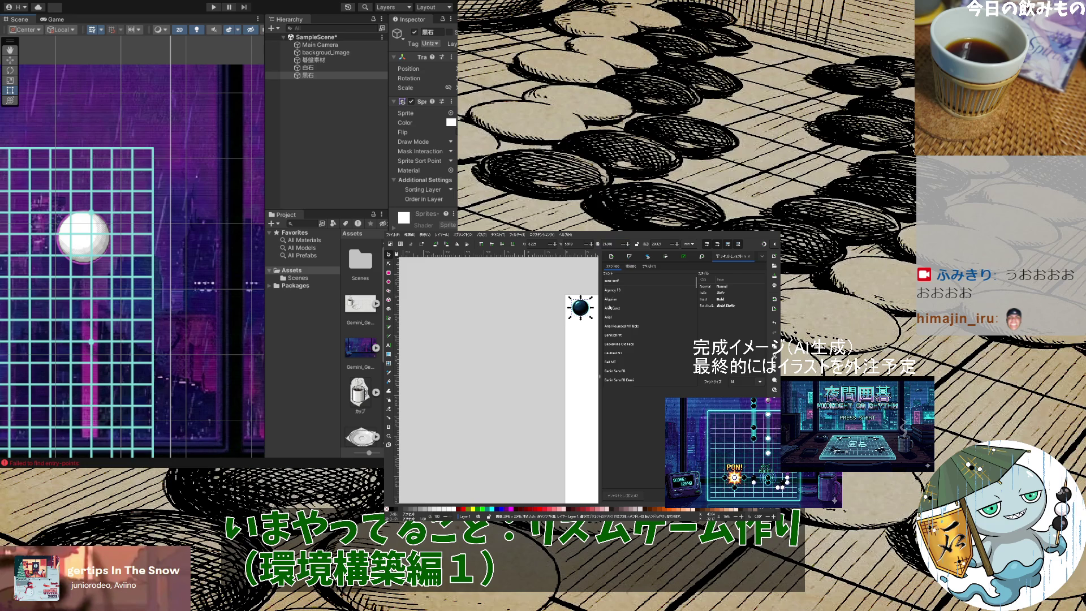
key("ctrl+s")
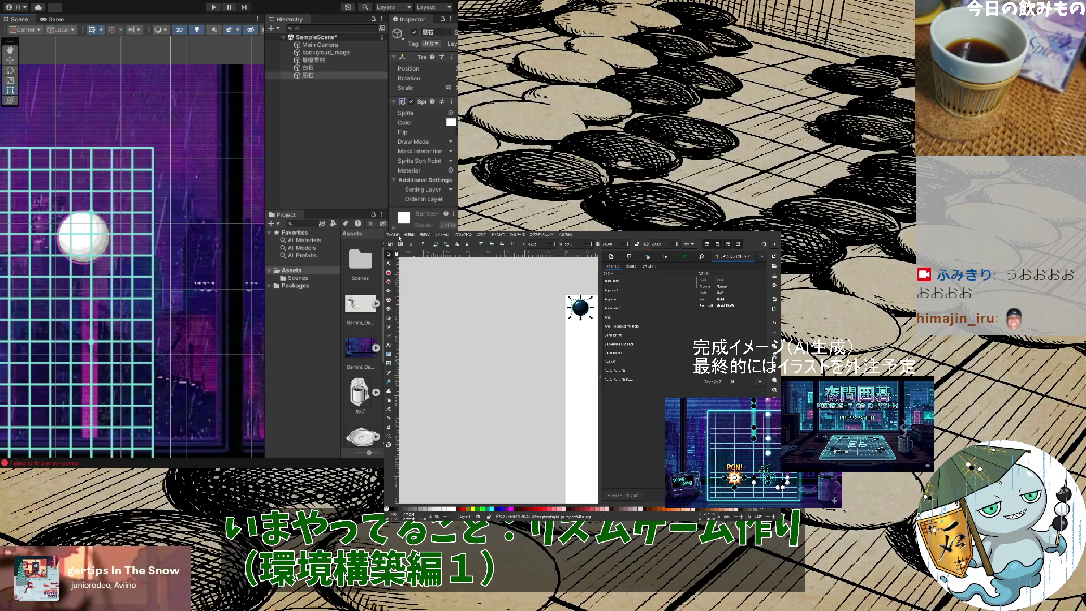
key("ctrl+shift+e")
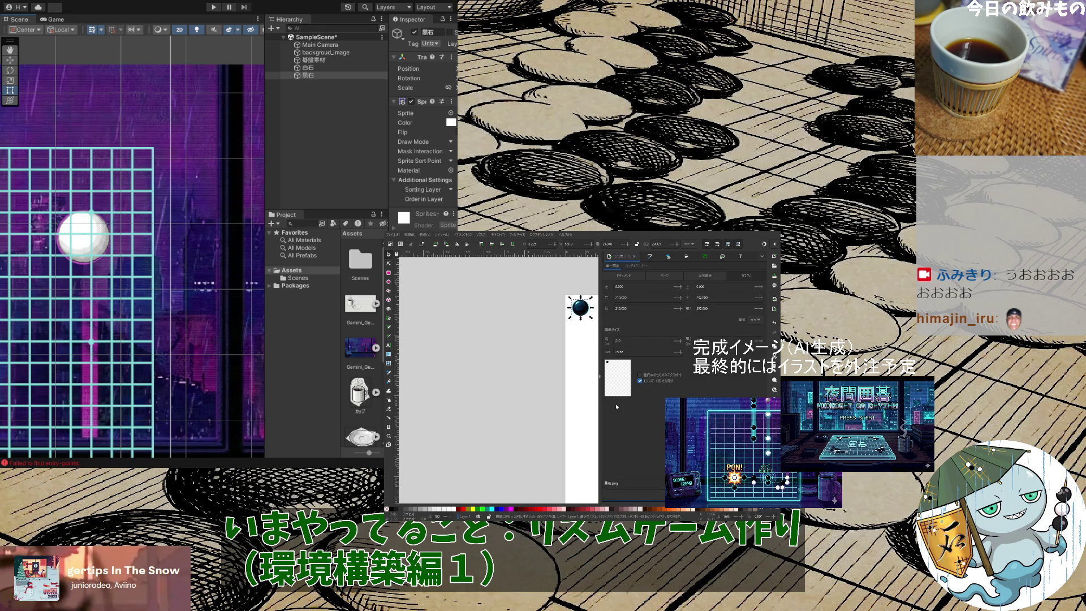
left_click(752, 494)
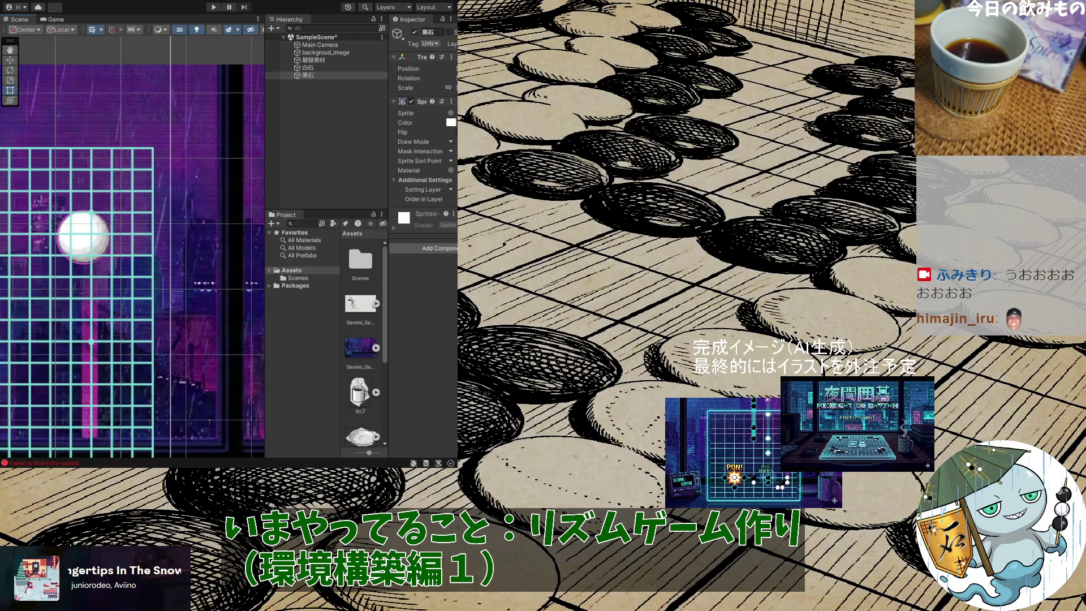
Clear the selection, save the black stone drawing again and quit Inkscape
key("alt+Tab")
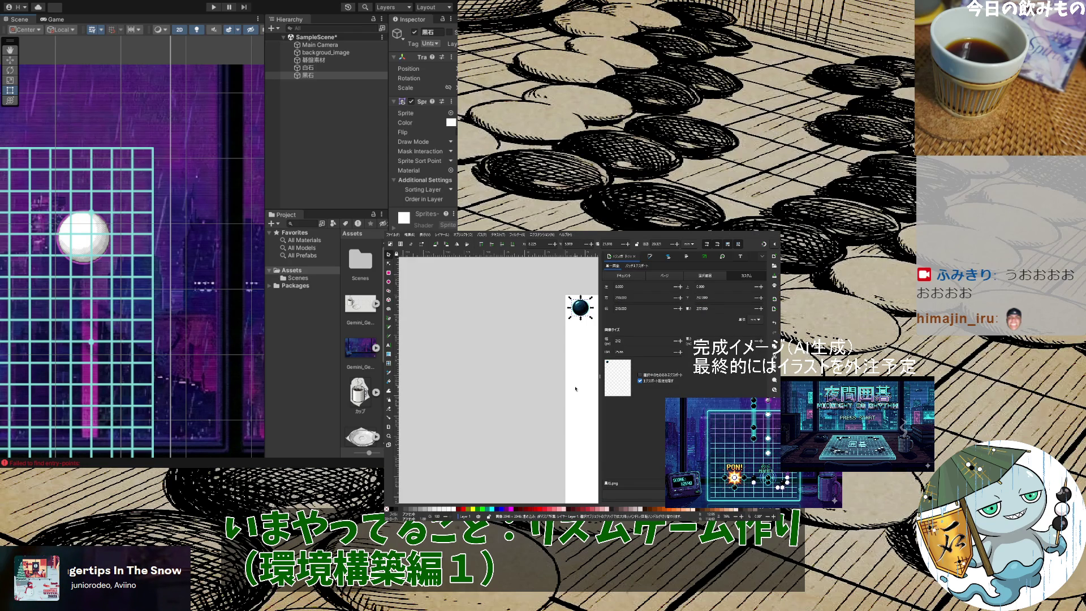
scroll(576, 389, "up", 3)
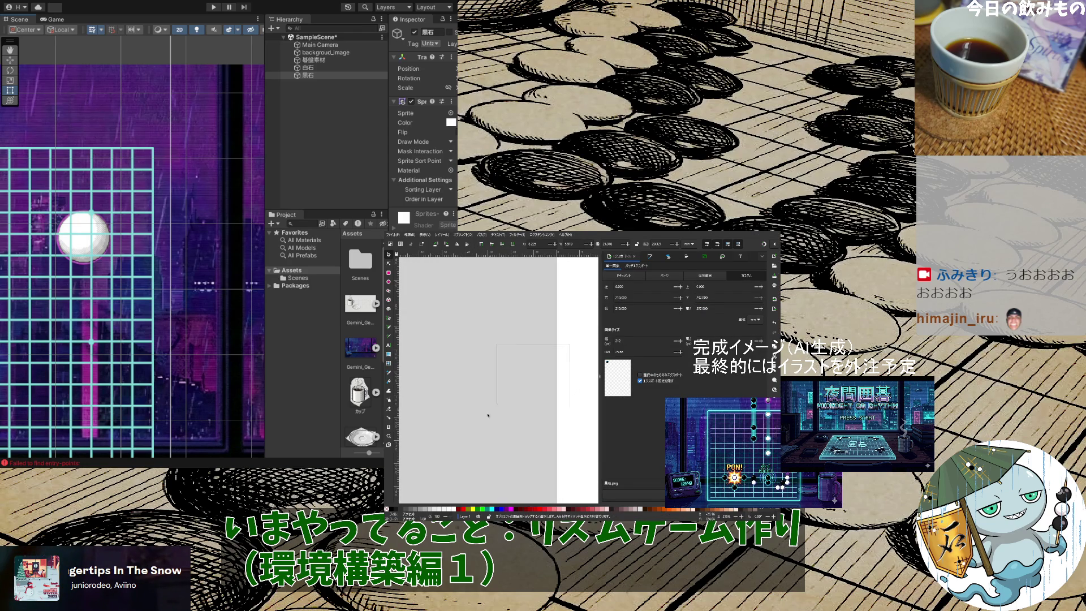
scroll(509, 413, "down", 3)
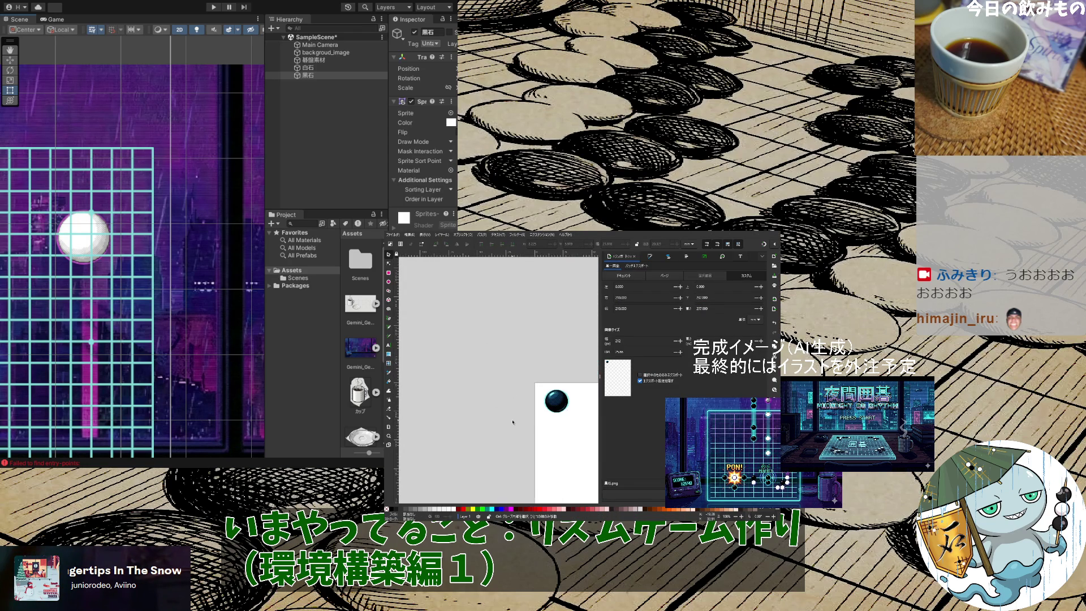
scroll(546, 423, "up", 3)
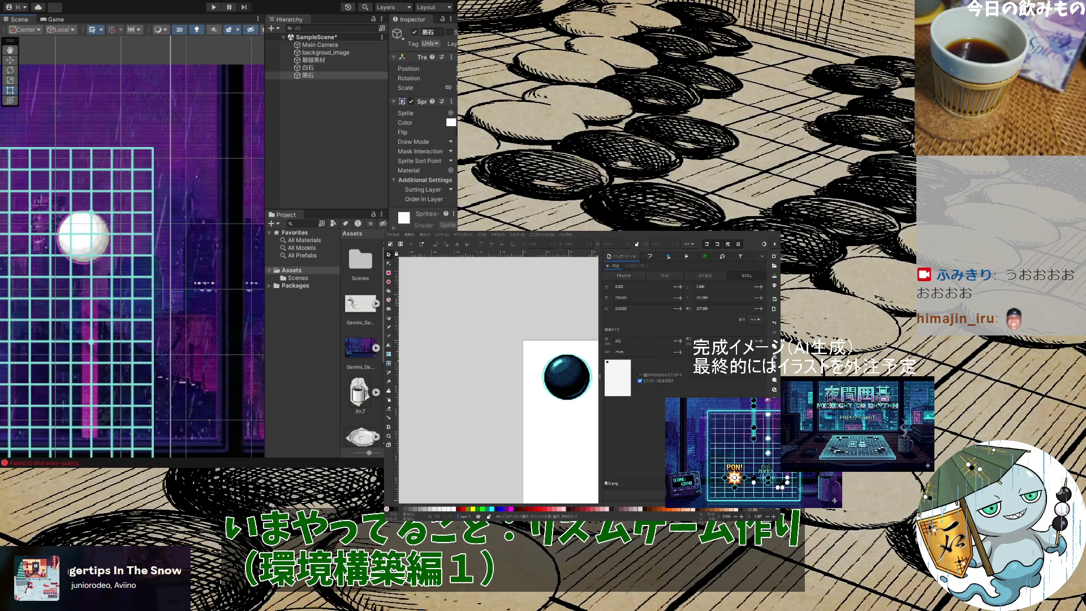
key("ctrl+d")
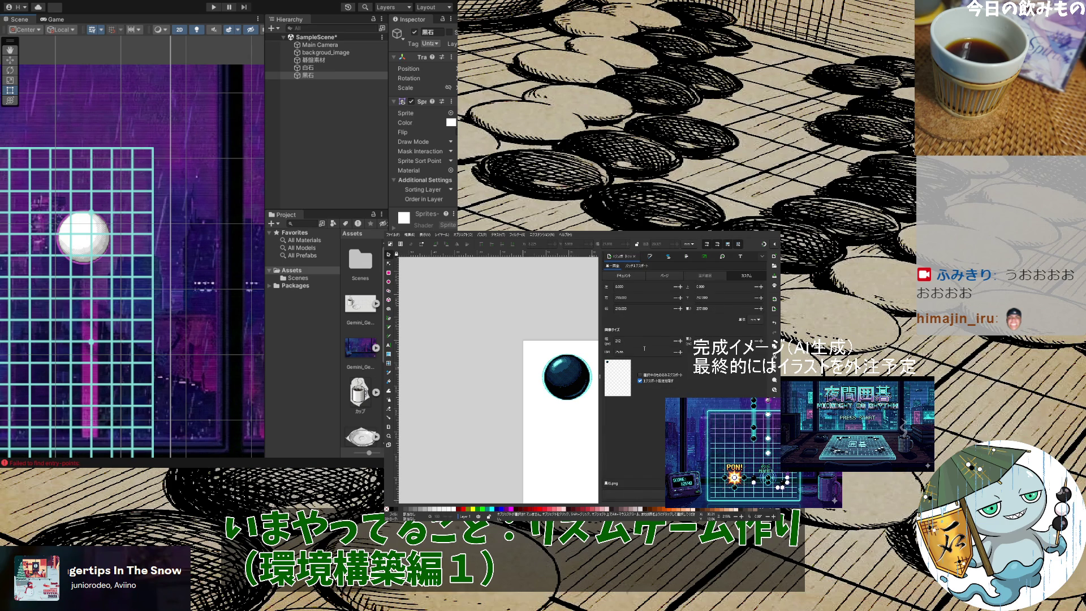
key("Escape")
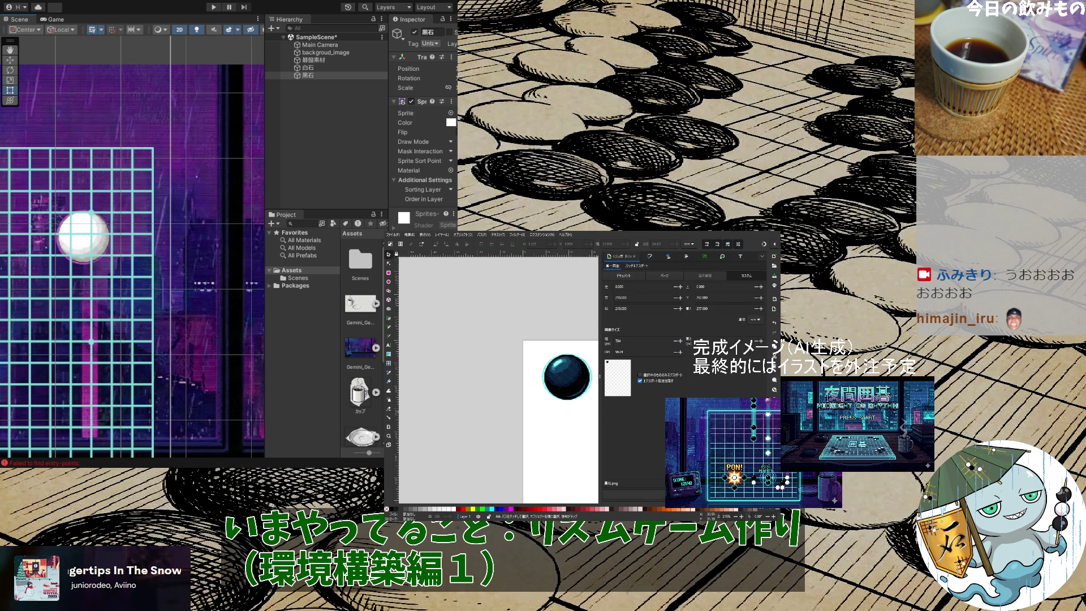
key("ctrl+s")
key("ctrl+q")
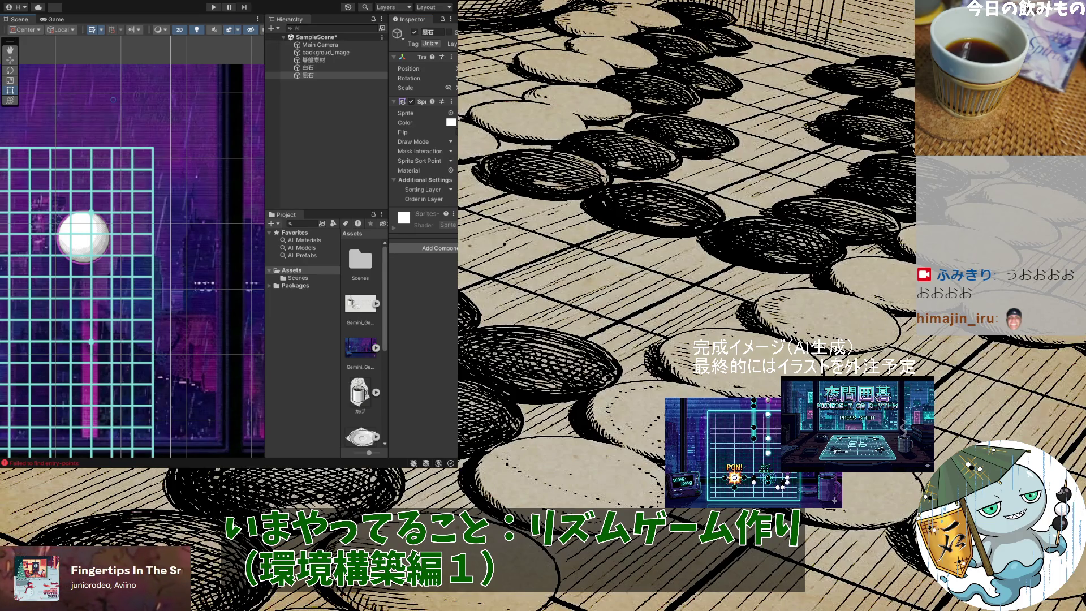
Undo the extra black stone duplicate and the white stone, then open the project folder
scroll(171, 291, "down", 2)
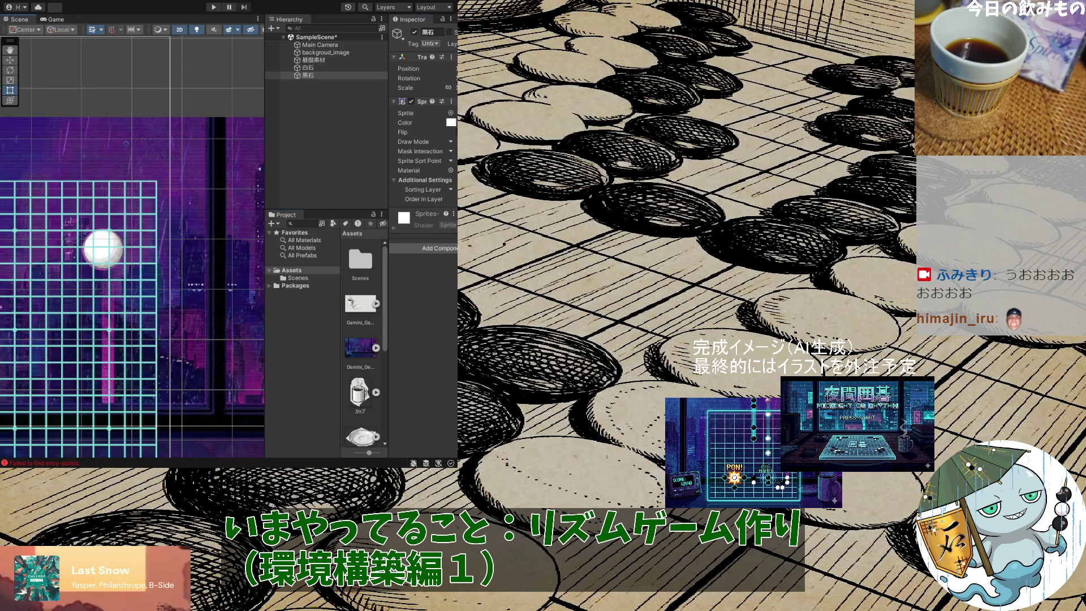
key("ctrl+d")
scroll(159, 218, "down", 5)
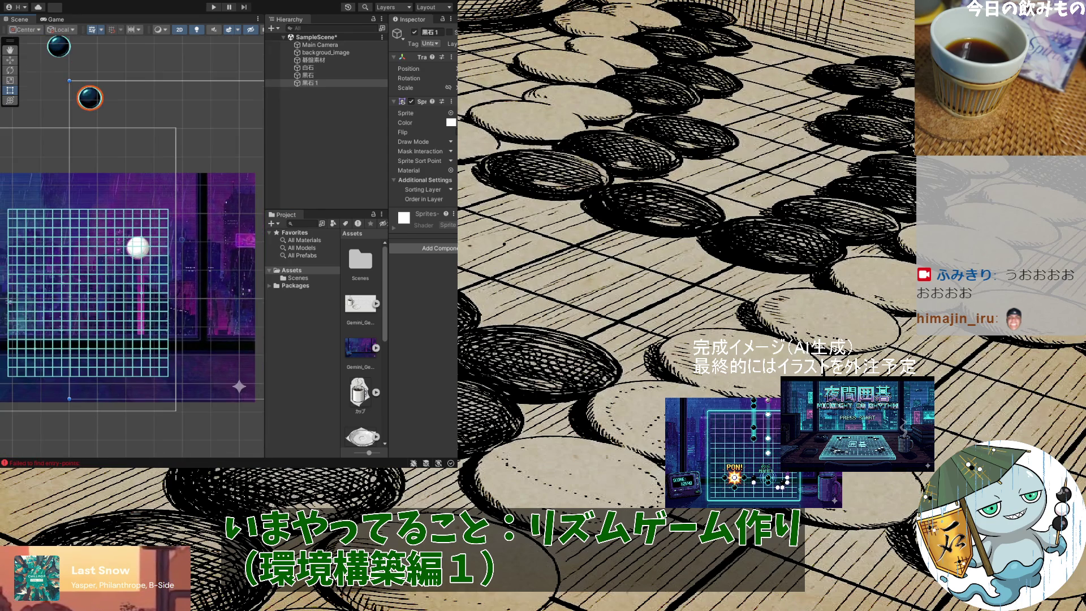
scroll(115, 171, "up", 1)
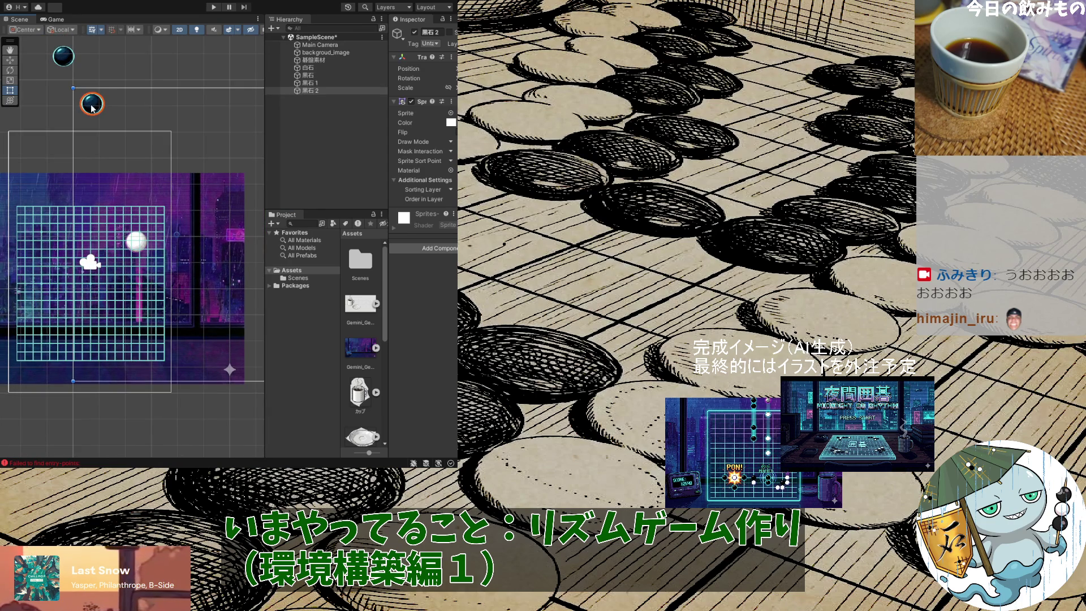
key("ctrl+z")
left_click(63, 54)
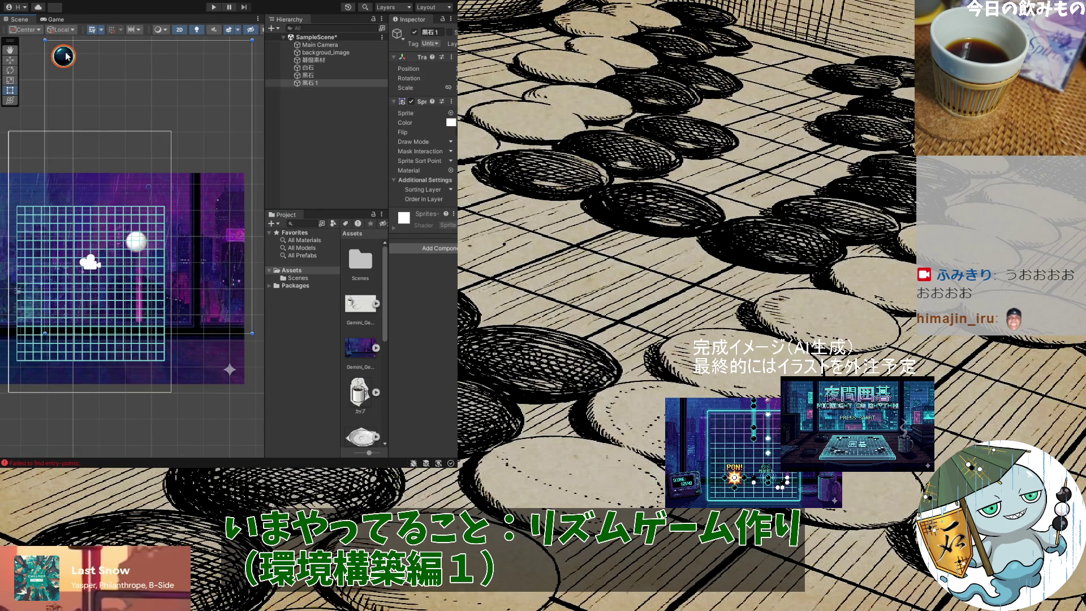
key("ctrl+z")
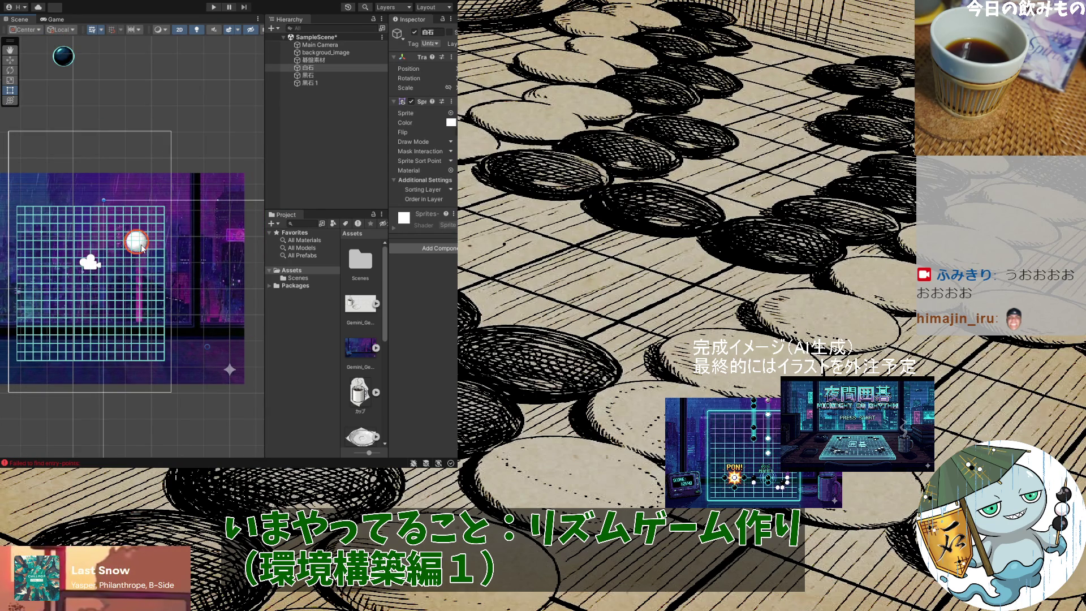
key("ctrl+z")
key("ctrl+z")
key("ctrl+z")
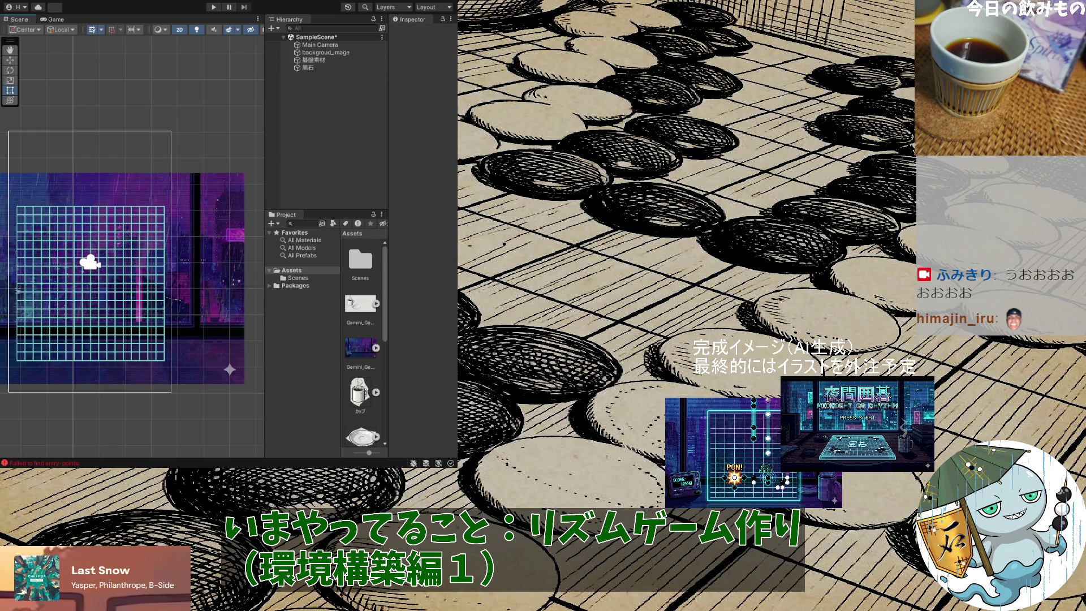
key("alt+Tab")
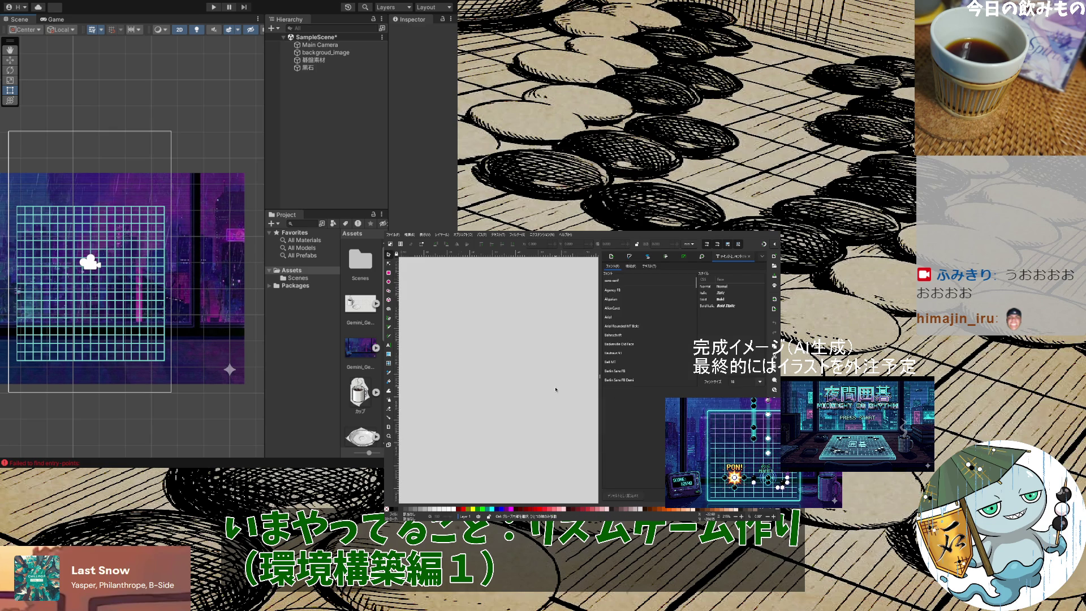
scroll(555, 391, "down", 2)
Select the entire white stone image in Inkscape and show its export settings
scroll(467, 371, "down", 2)
key("ctrl+a")
left_click(612, 257)
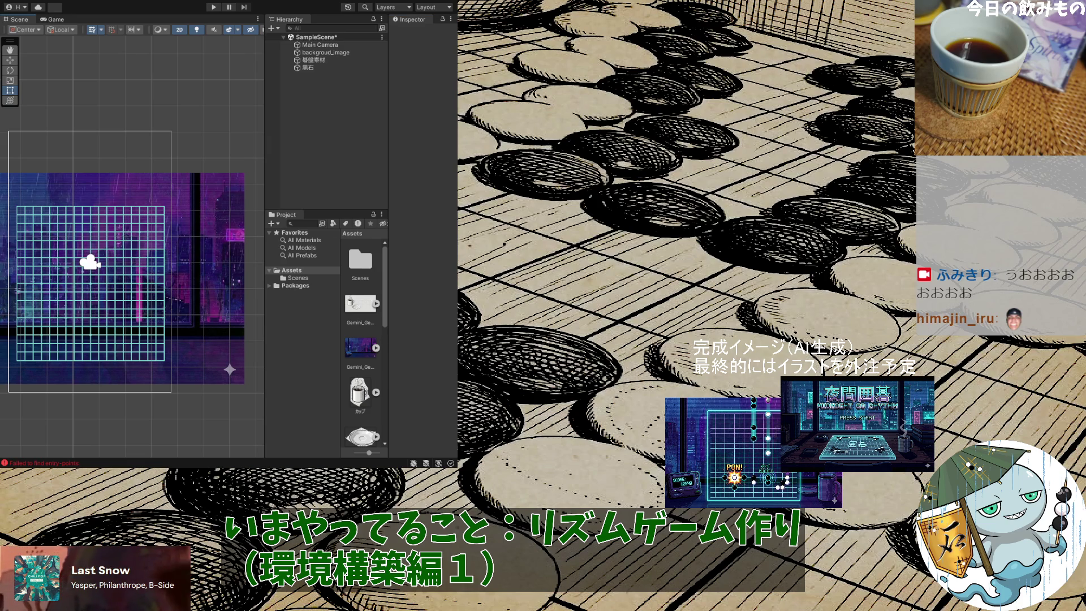
left_click(127, 50)
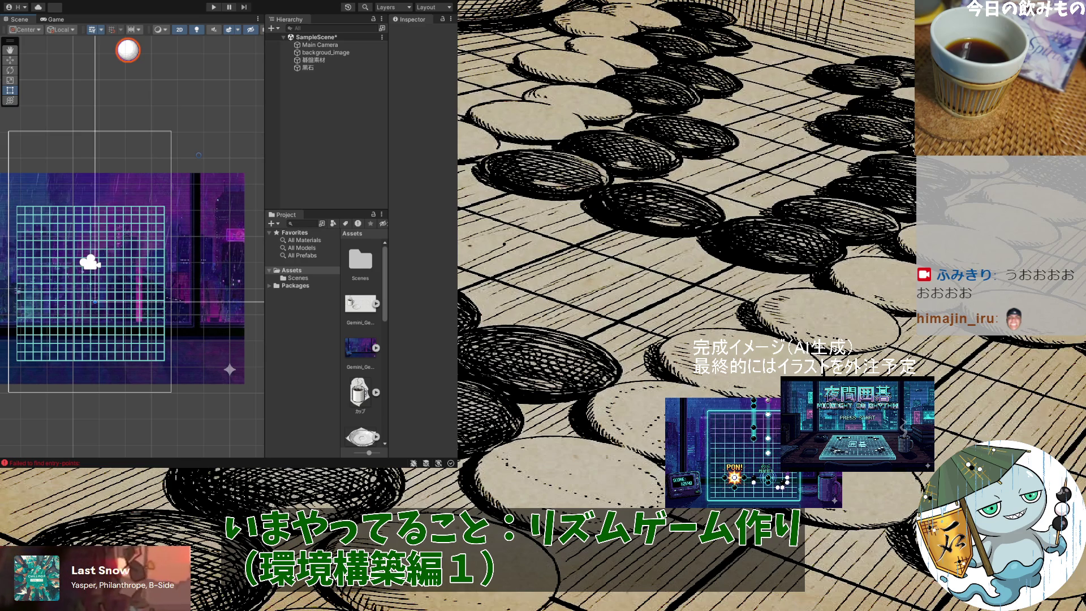
Drop the white stone sprite into the scene, duplicate it, then undo the added stones
left_click_drag(128, 50, 128, 50)
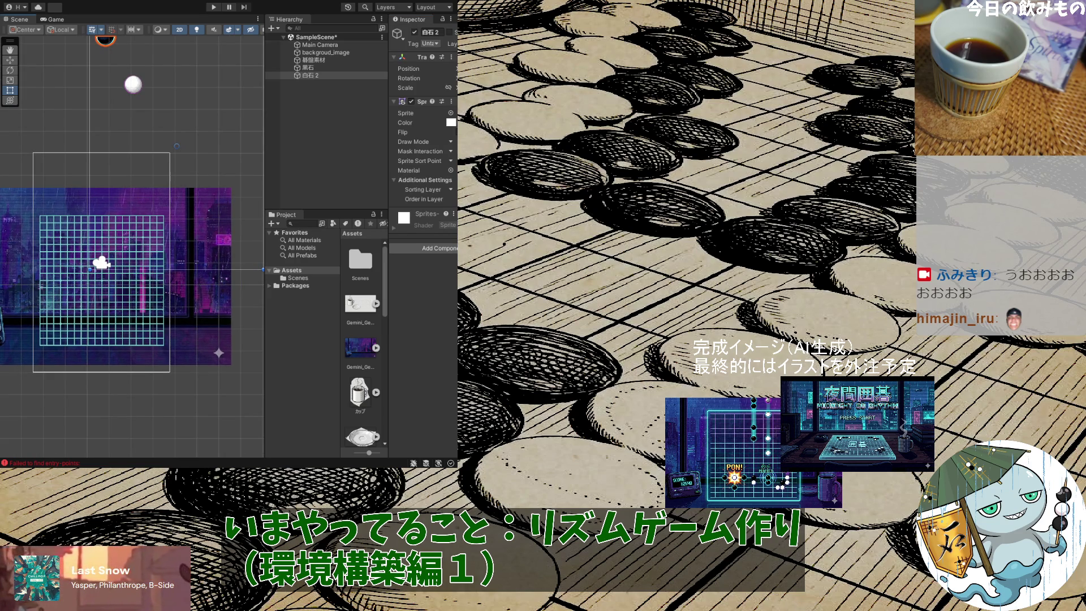
key("ctrl+d")
key("ctrl+z")
key("ctrl+z")
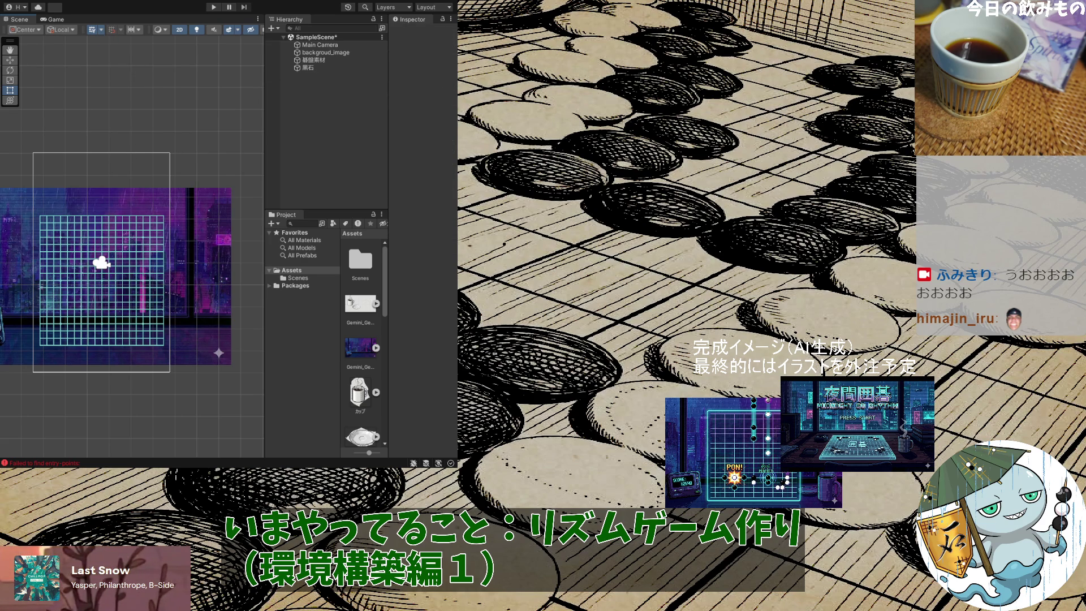
key("alt+Tab")
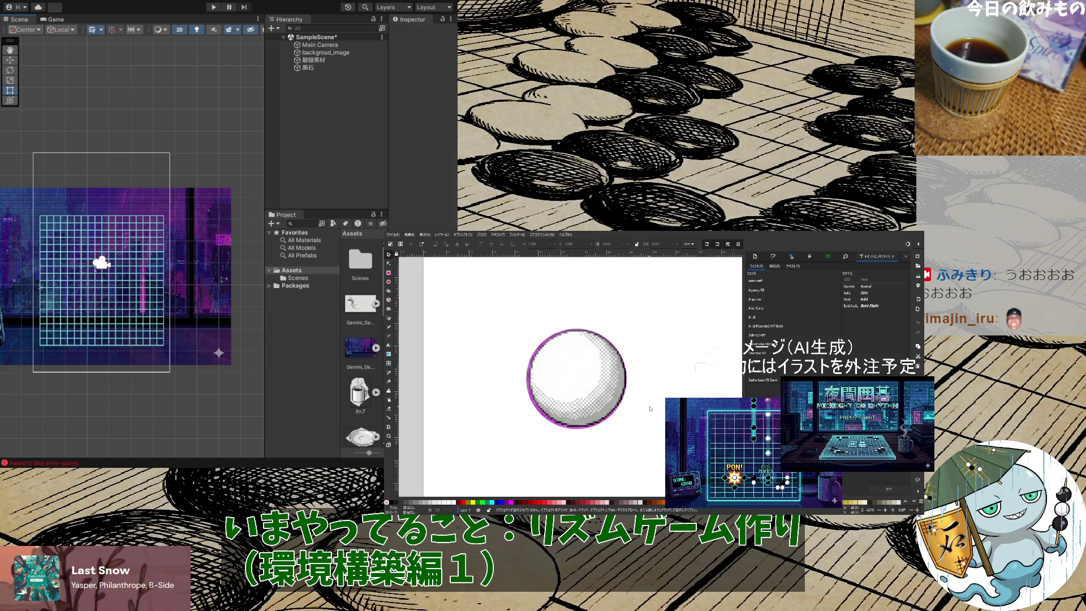
Select the white stone, batch-export its layer as a PNG, and minimize Inkscape
left_click(588, 393)
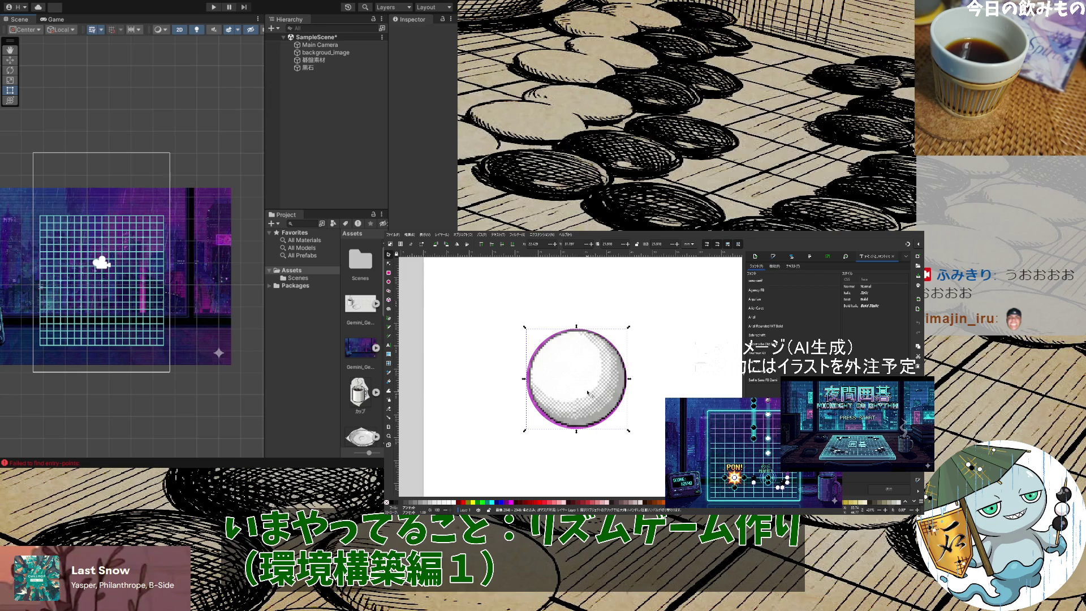
left_click(755, 258)
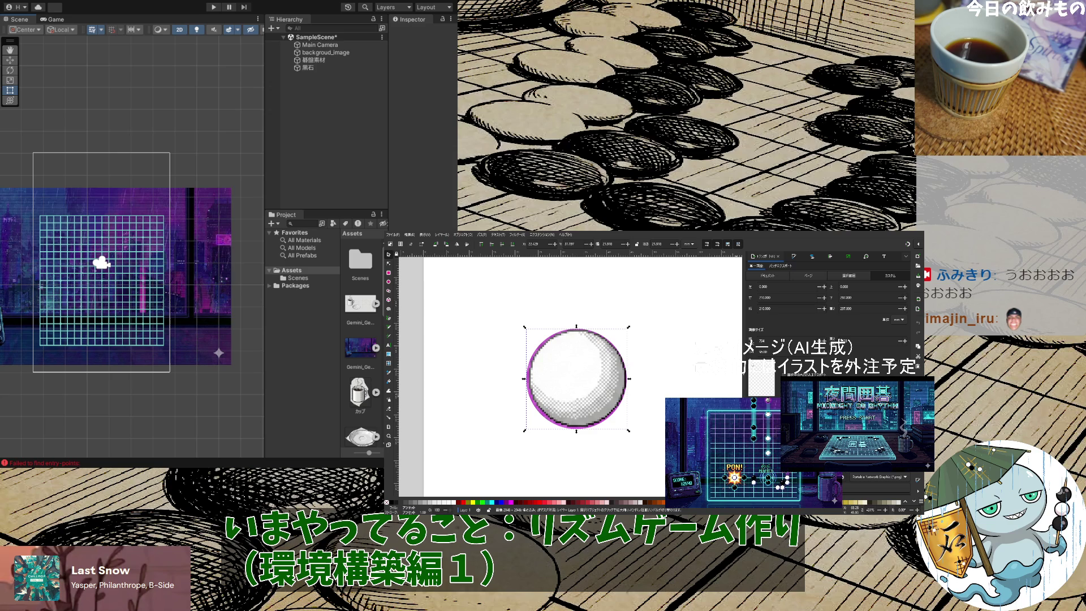
key("Tab")
left_click(708, 380)
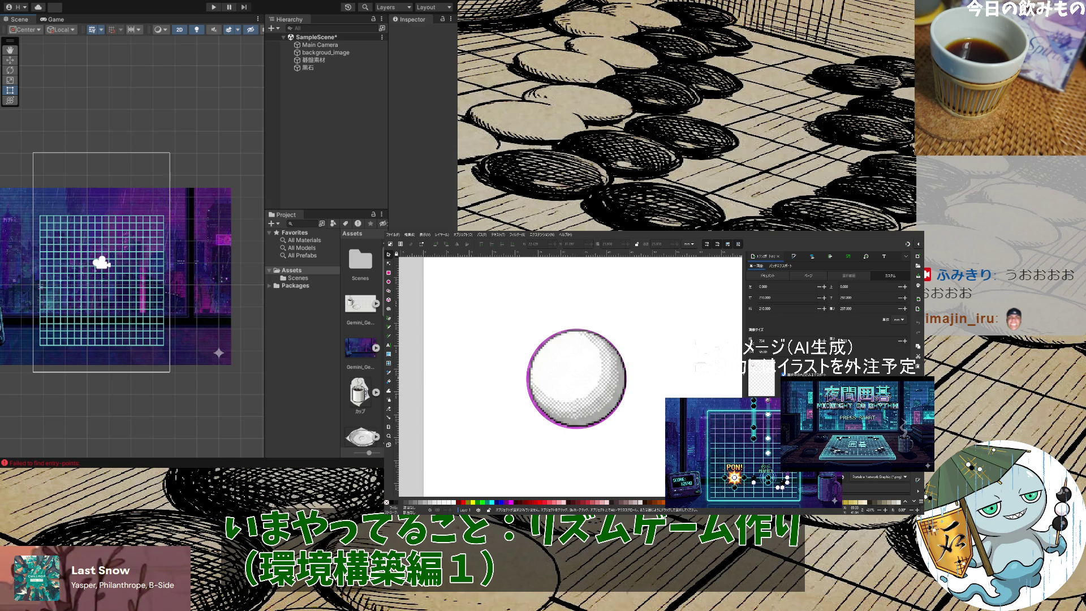
left_click(789, 270)
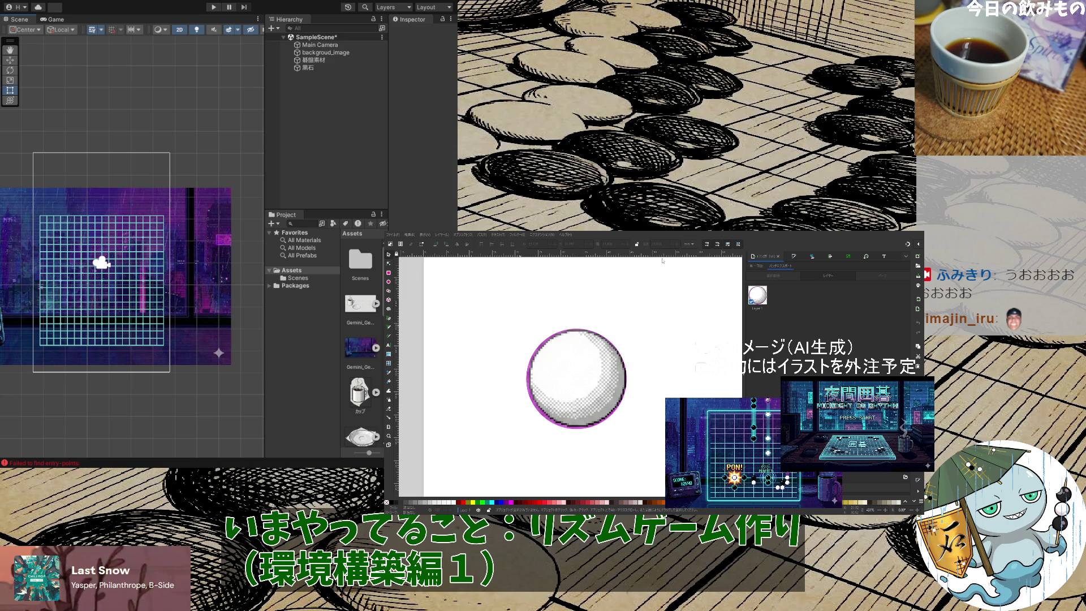
key("super+Down")
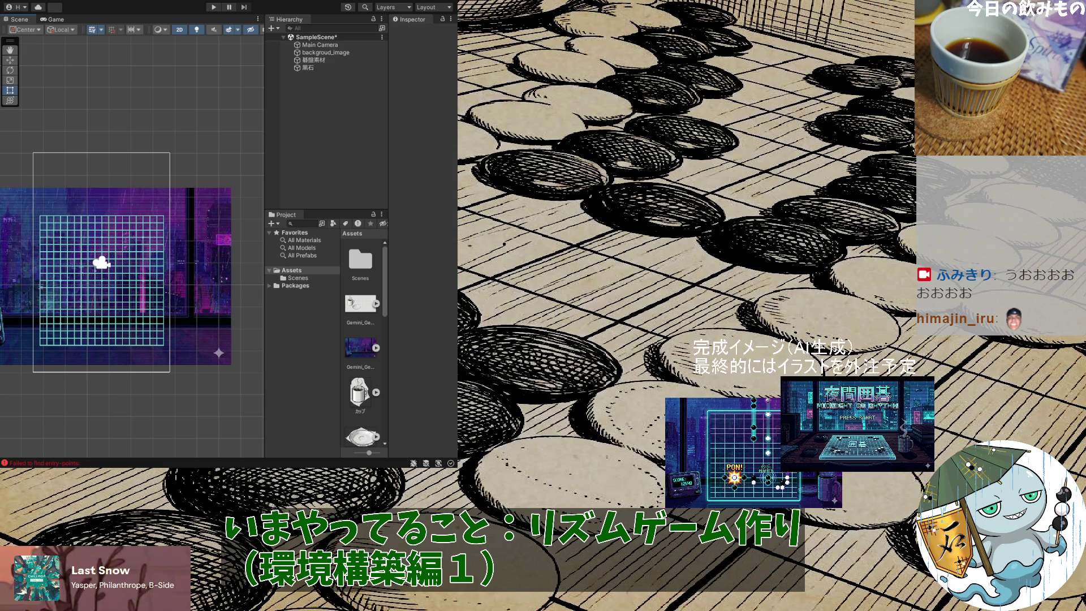
Batch-export the black stone layer from Inkscape as 黒石_Layer1.png, then maximize Unity again
key("alt+Tab")
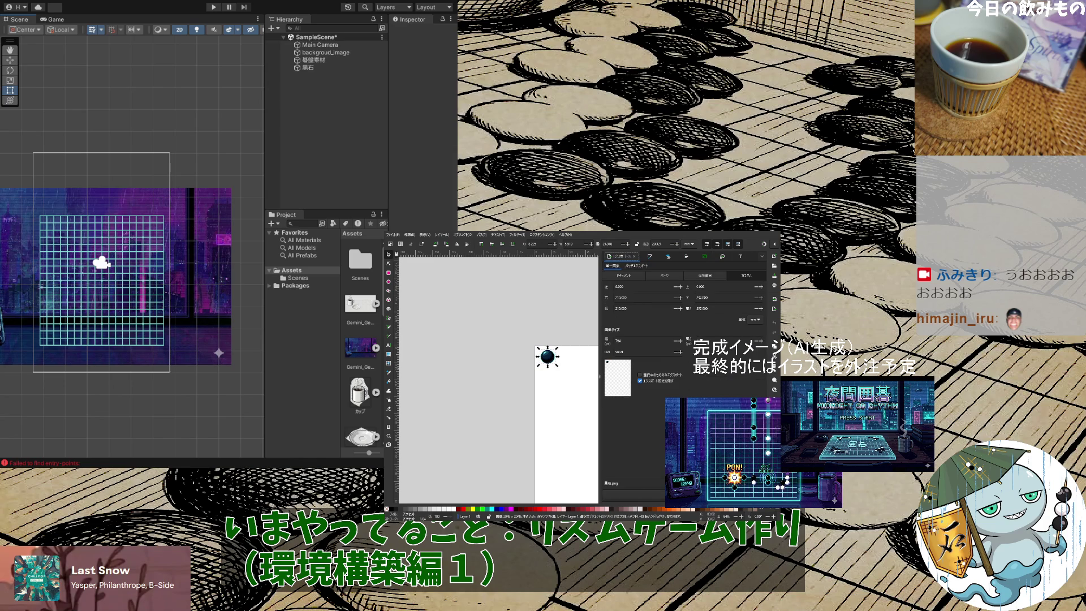
left_click(646, 266)
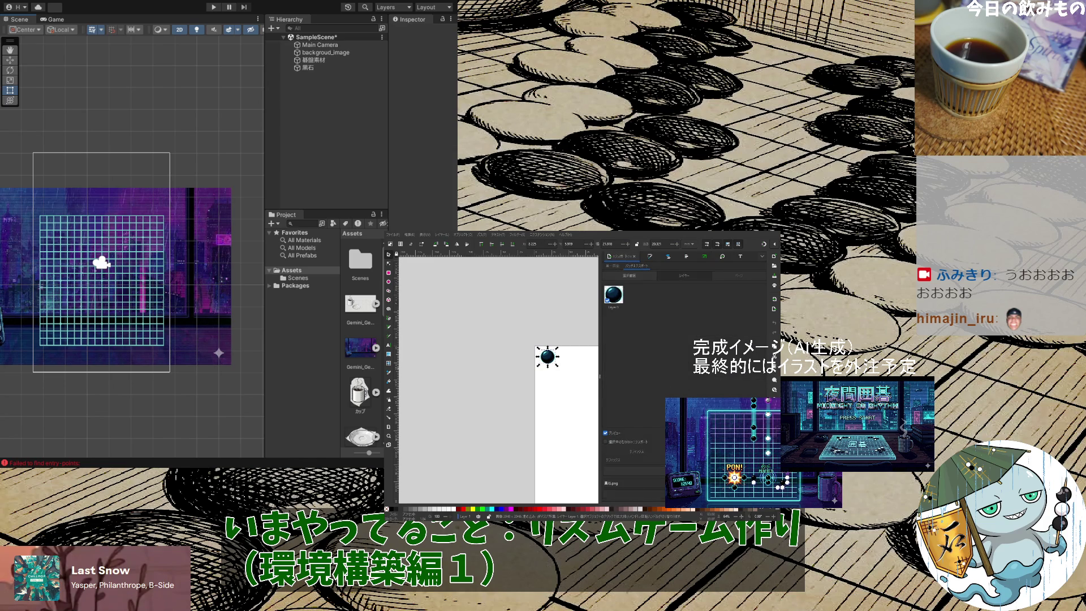
left_click(639, 495)
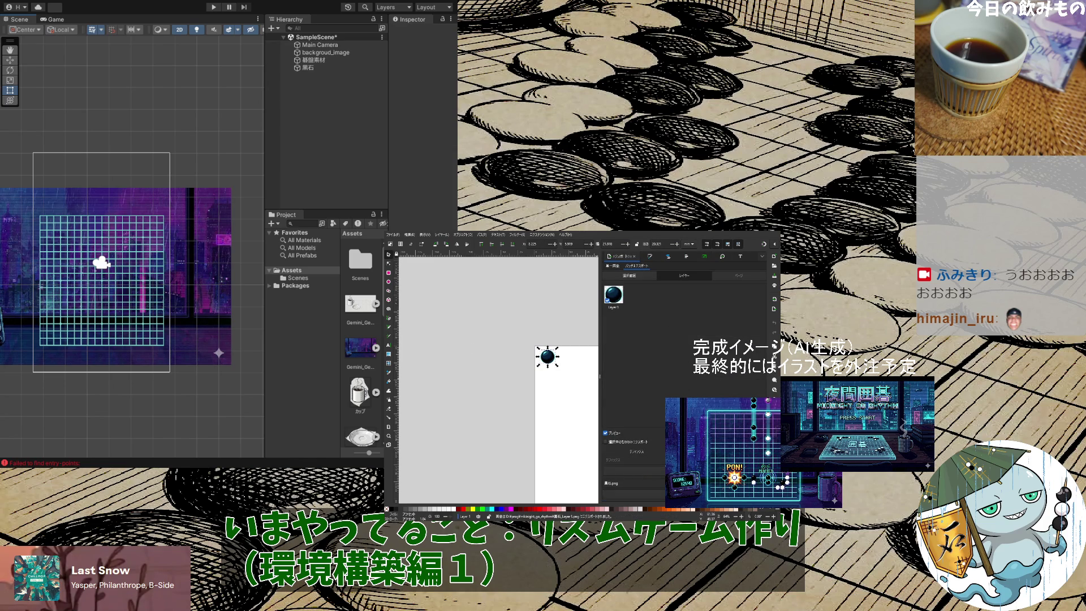
key("ctrl+q")
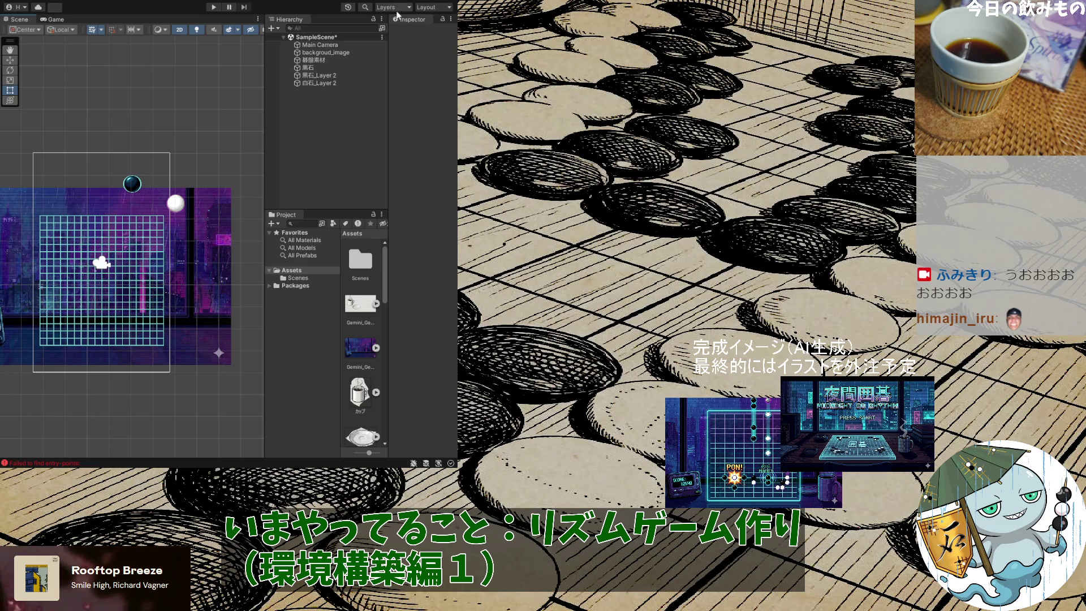
key("super+Up")
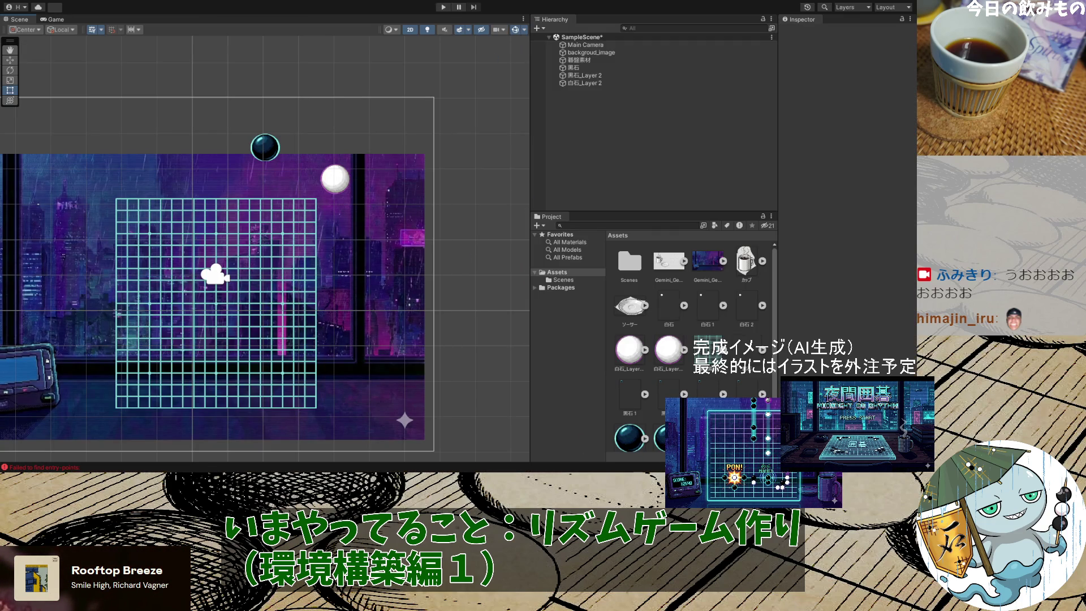
Drag the black and white stone sprites left so both sit just above the board's top edge
scroll(319, 352, "down", 4)
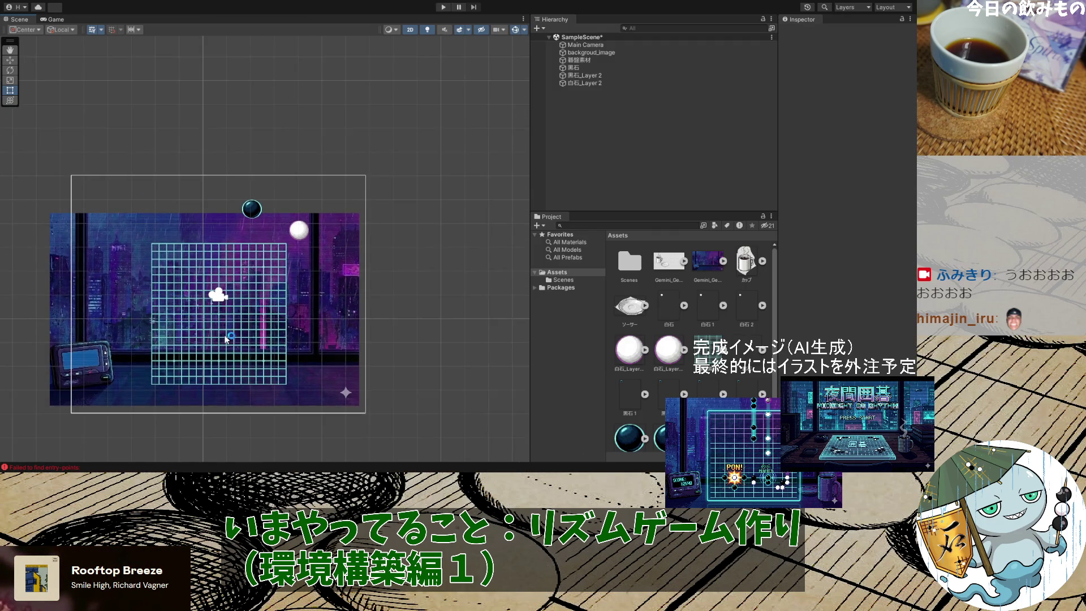
scroll(226, 338, "up", 2)
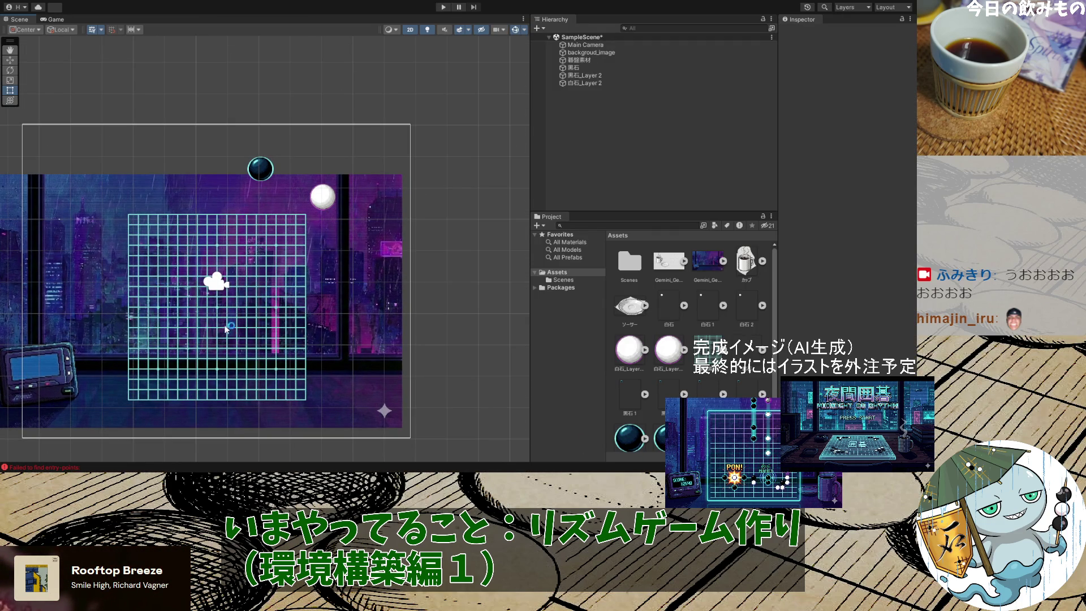
left_click(261, 173)
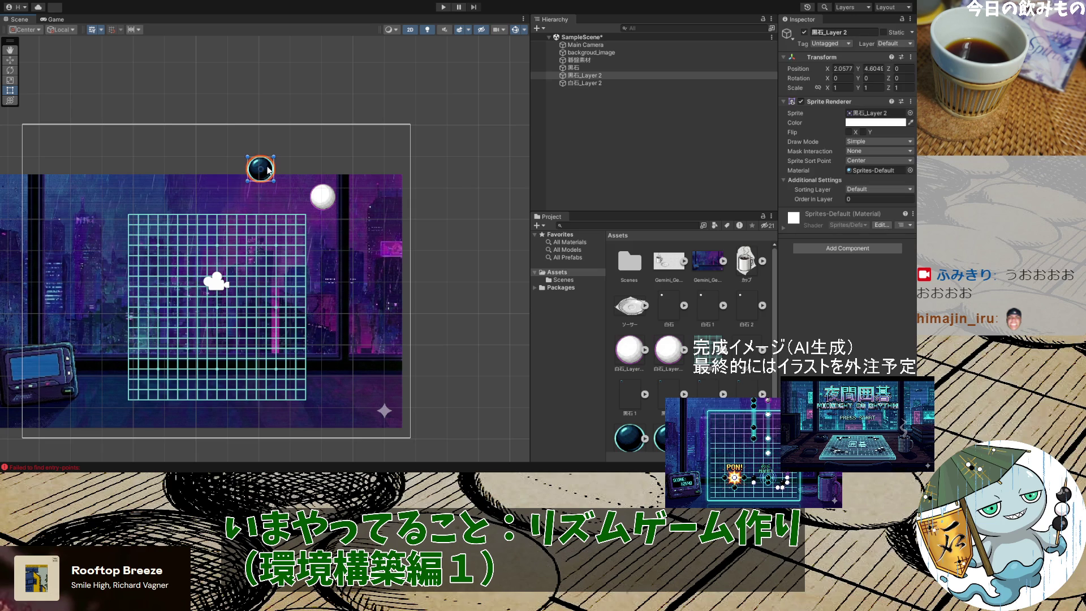
left_click_drag(262, 173, 175, 191)
left_click(325, 196)
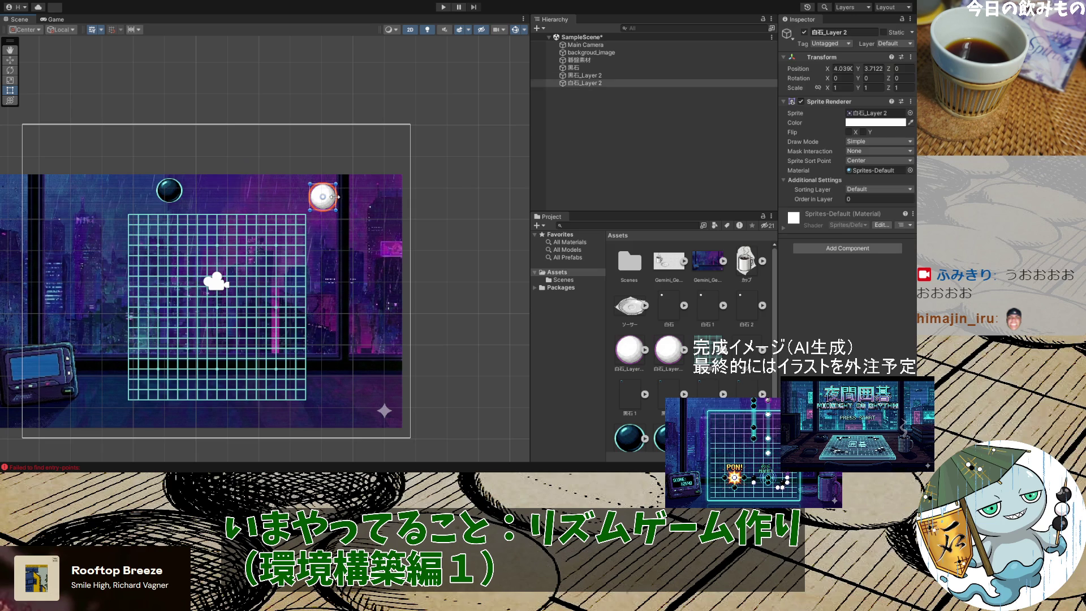
left_click_drag(327, 199, 264, 194)
left_click(389, 276)
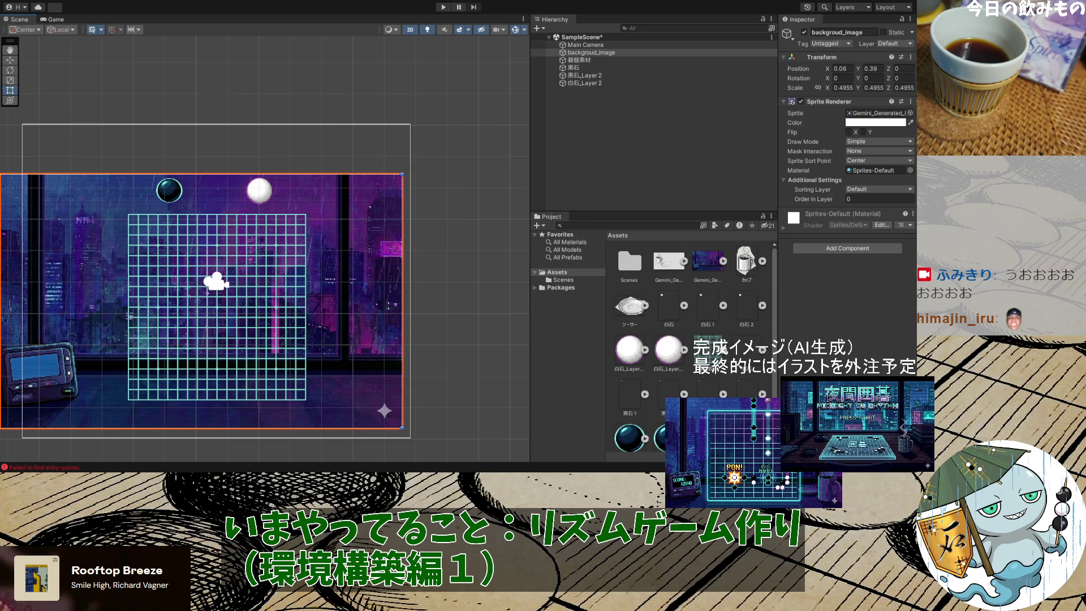
left_click(432, 417)
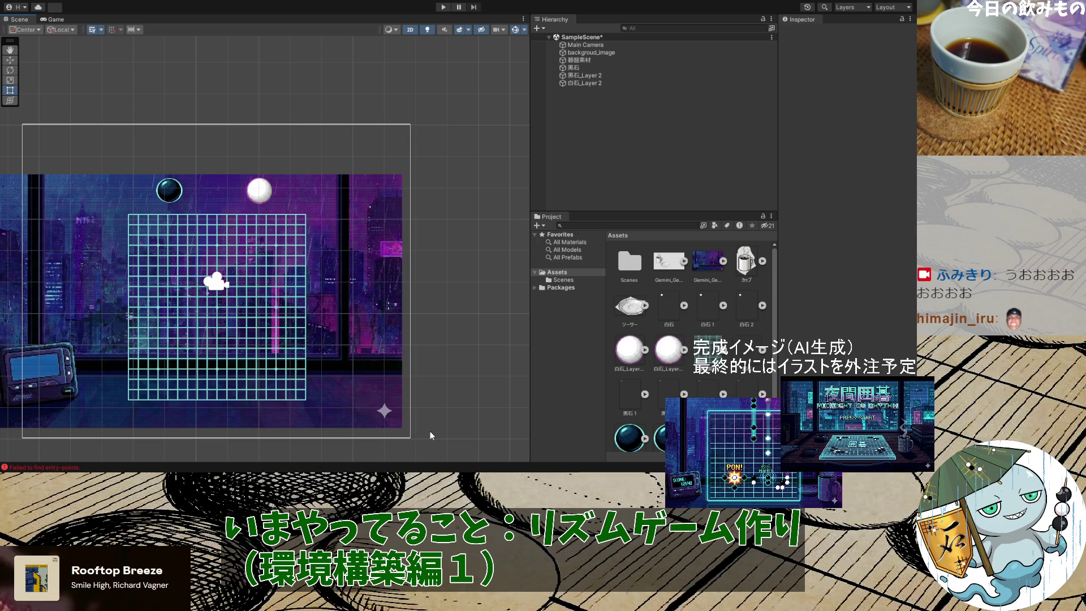
Nudge the city background right to about Position X 0.33 behind the board
left_click(375, 326)
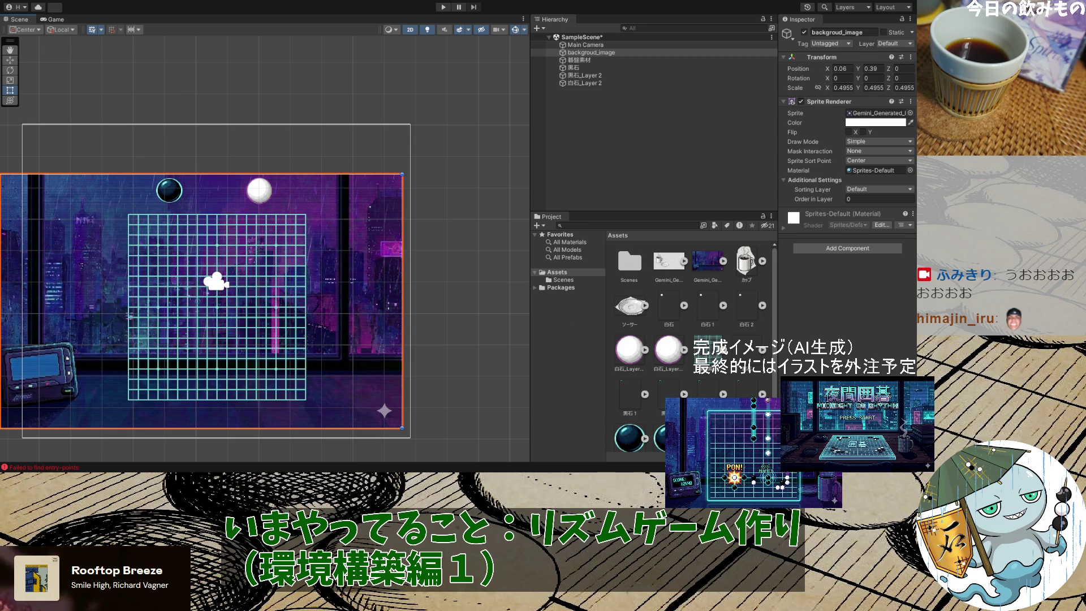
left_click_drag(356, 297, 365, 298)
left_click_drag(378, 303, 365, 301)
left_click(457, 283)
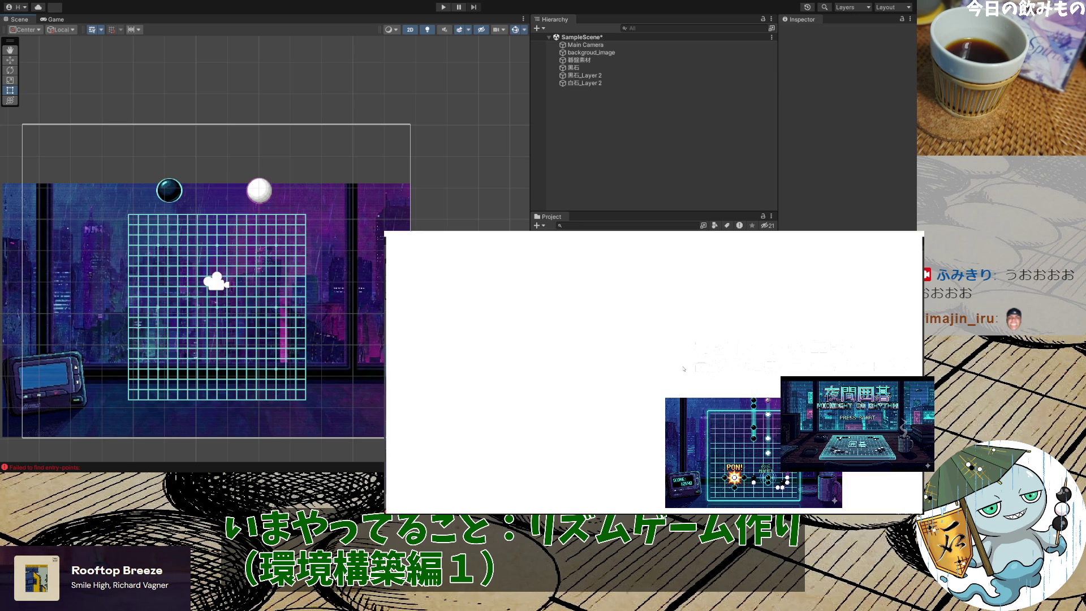
scroll(623, 348, "down", 2)
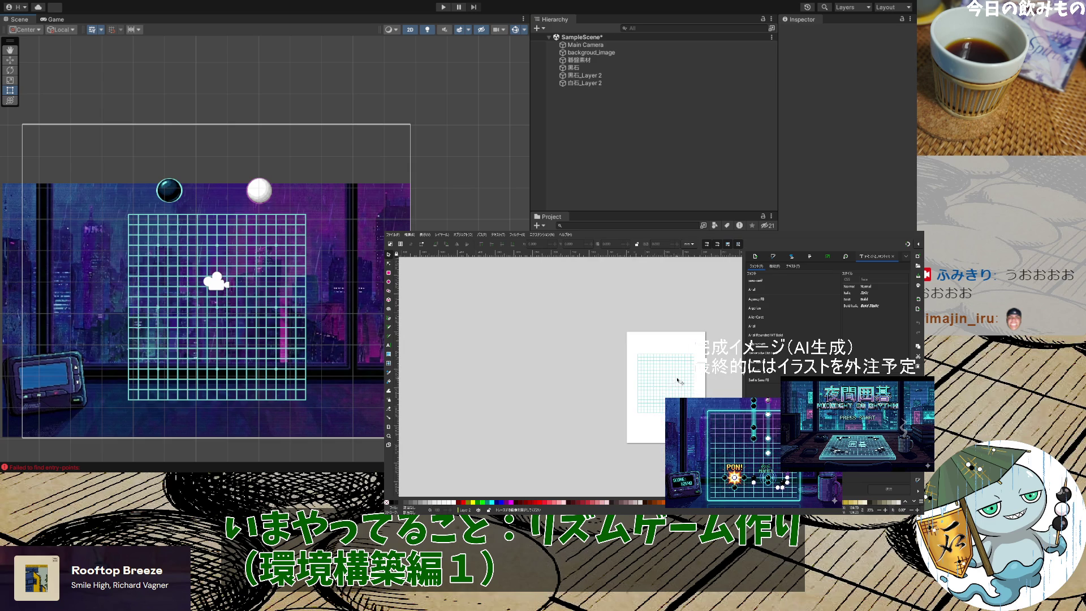
Select all grid paths and set up a layer Batch Export with Layer 1 unchecked, then go back to Unity
left_click_drag(618, 345, 695, 453)
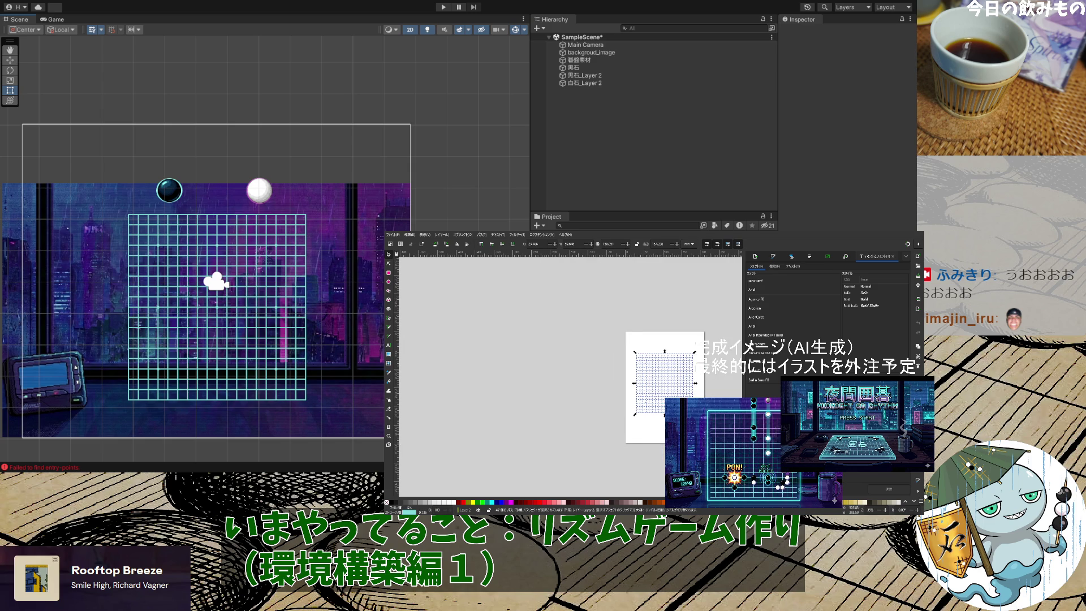
key("ctrl+shift+e")
left_click(779, 266)
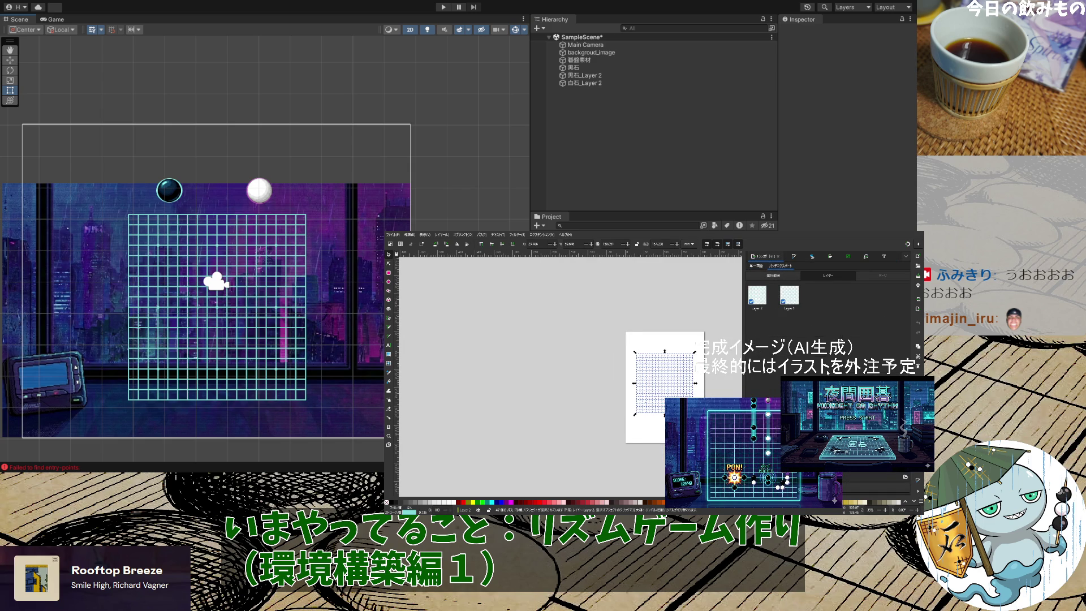
left_click(783, 302)
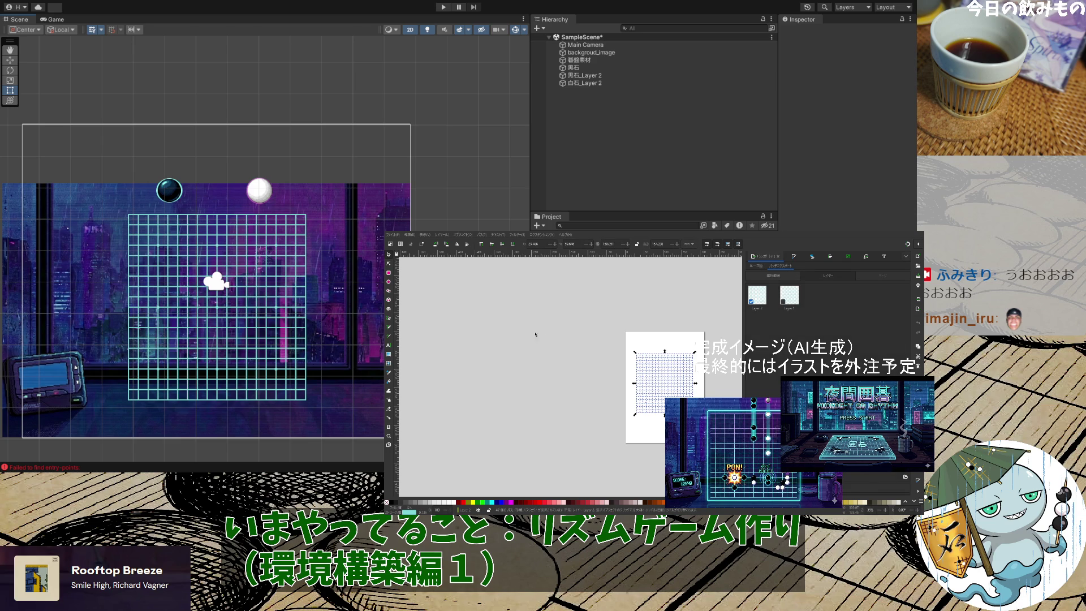
key("alt+Tab")
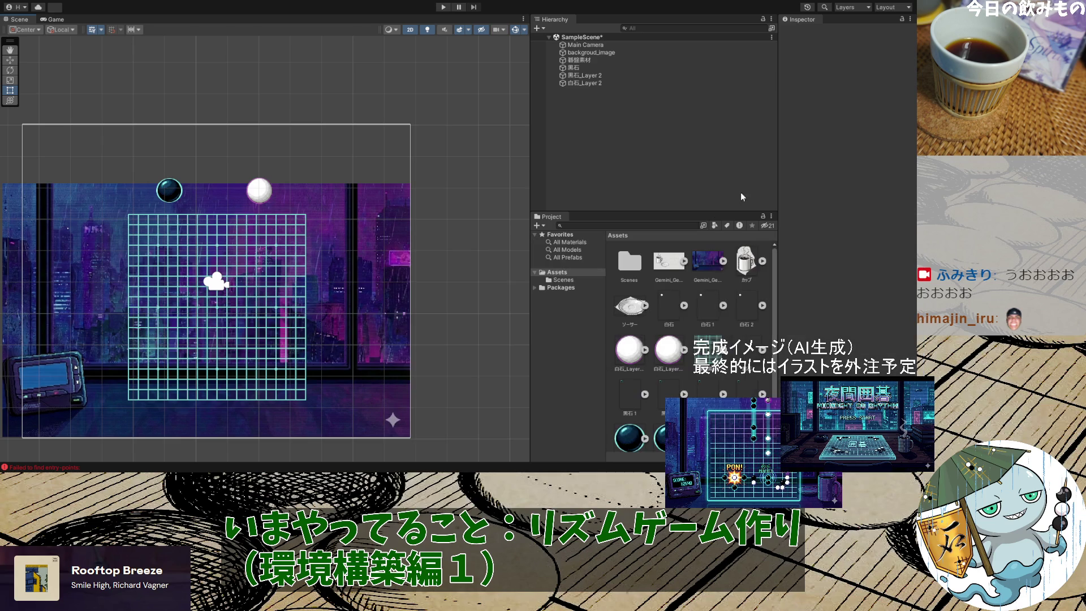
Delete the 白石_Layer asset and the old 碁盤素材 board asset from the Project window
left_click(708, 259)
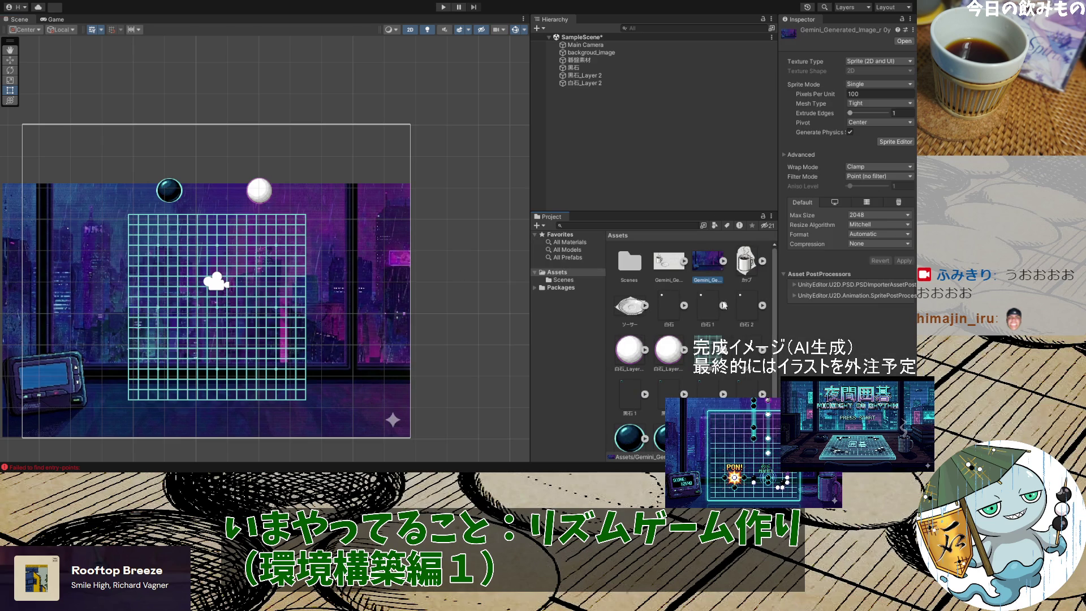
scroll(725, 319, "down", 1)
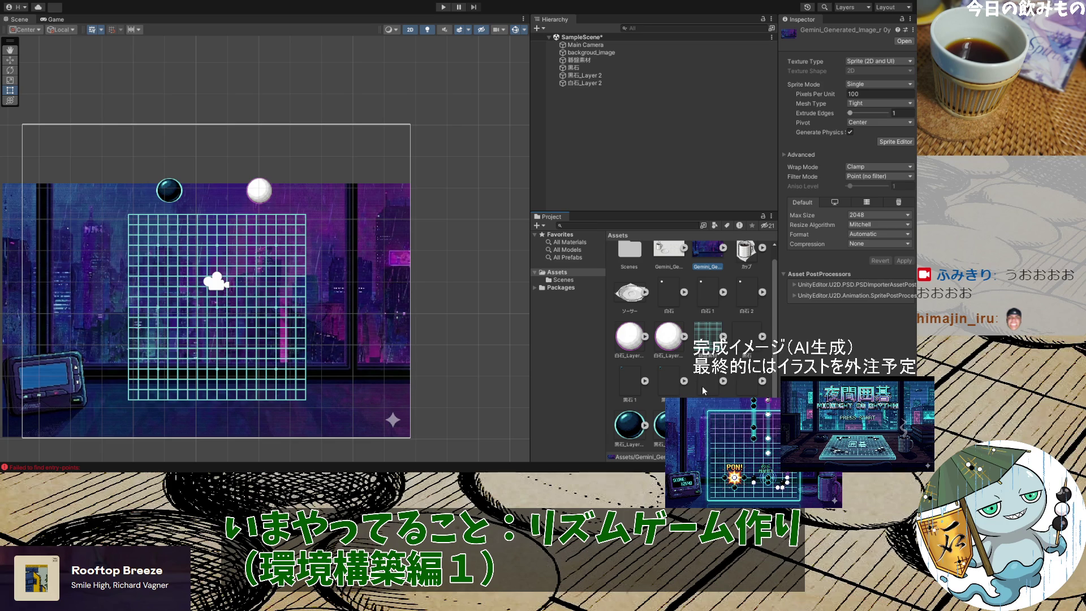
left_click(635, 340)
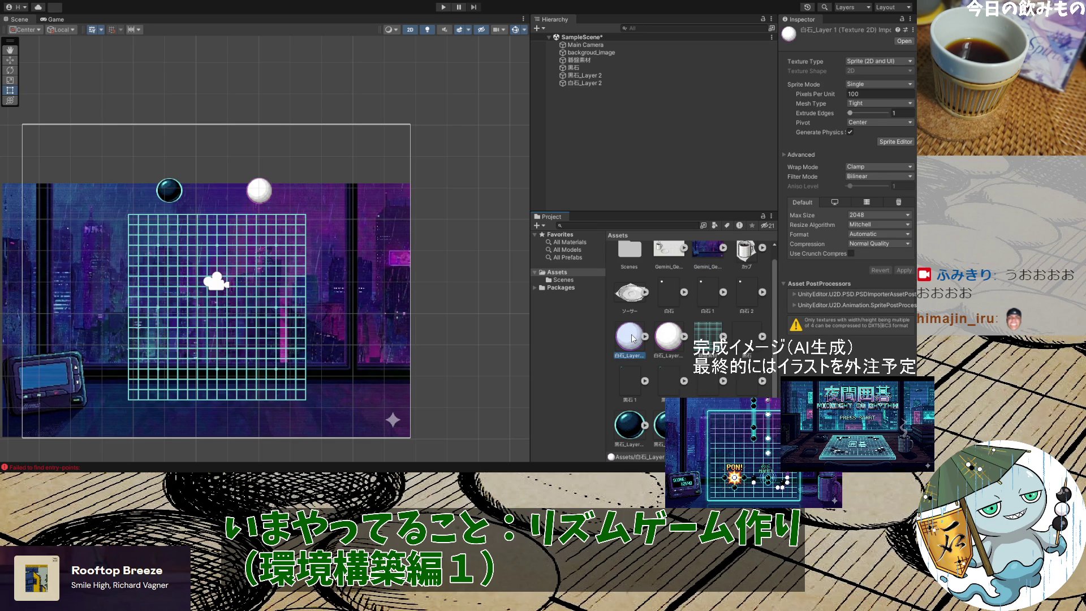
key("Delete")
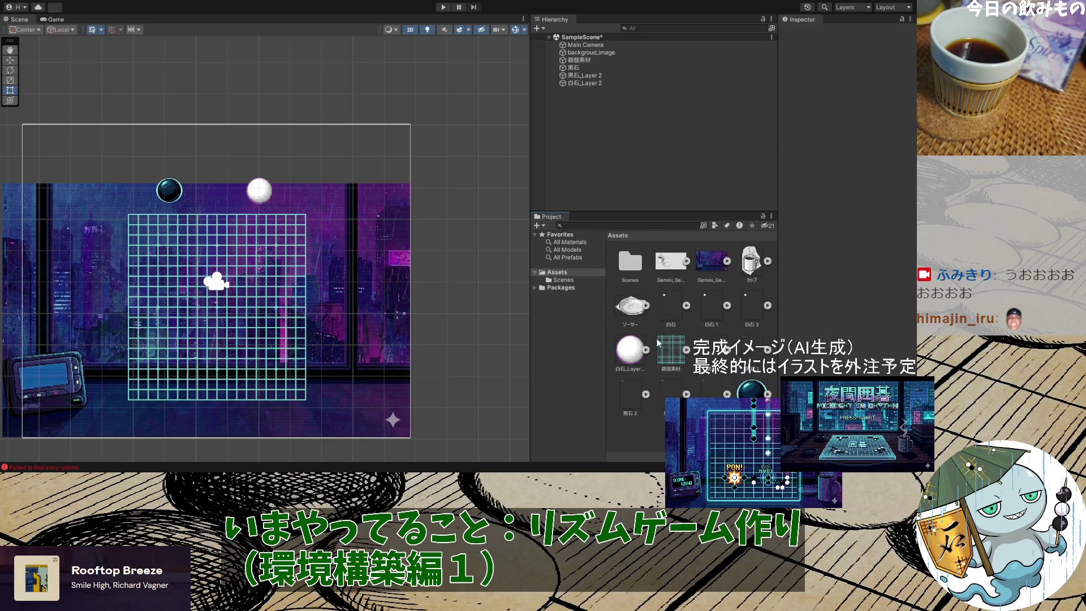
left_click(674, 348)
key("Delete")
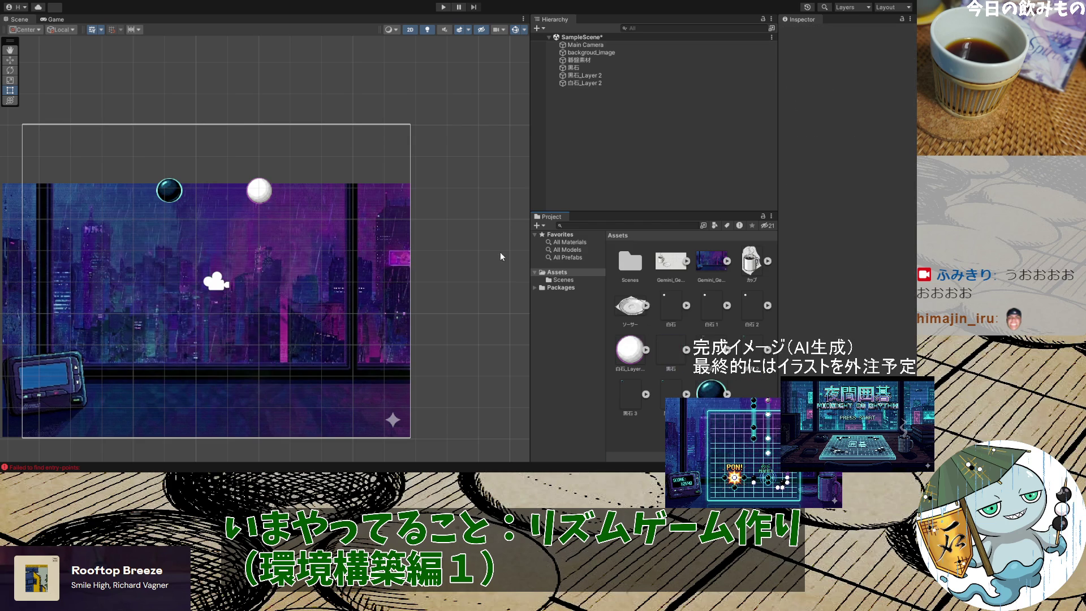
left_click(676, 351)
Delete the five 黒石 textures and the three 白石 textures from the project assets
left_click(629, 396, "shift")
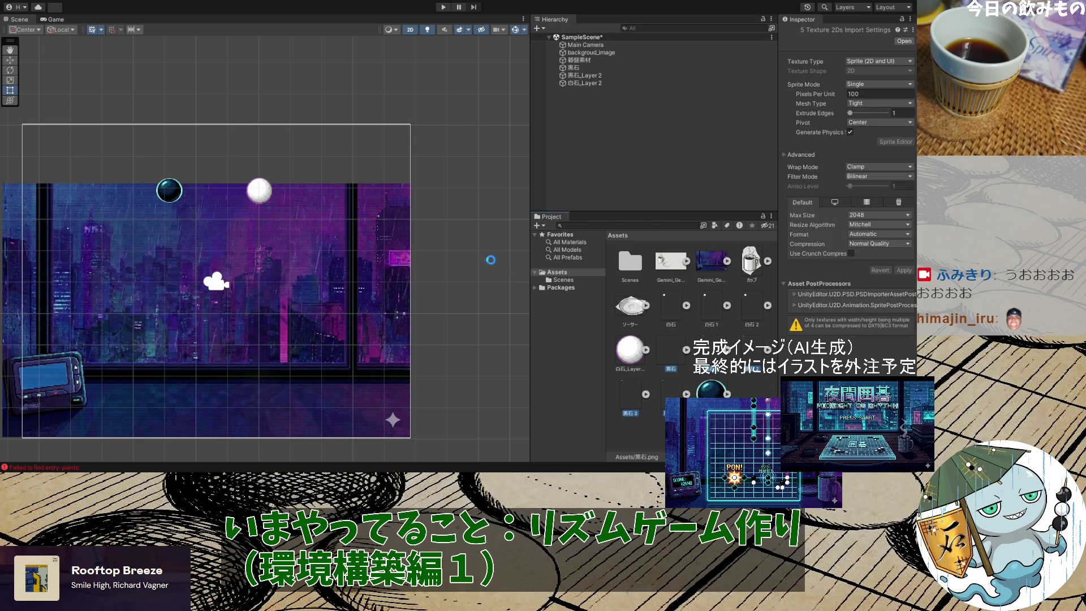
key("Delete")
left_click(669, 317)
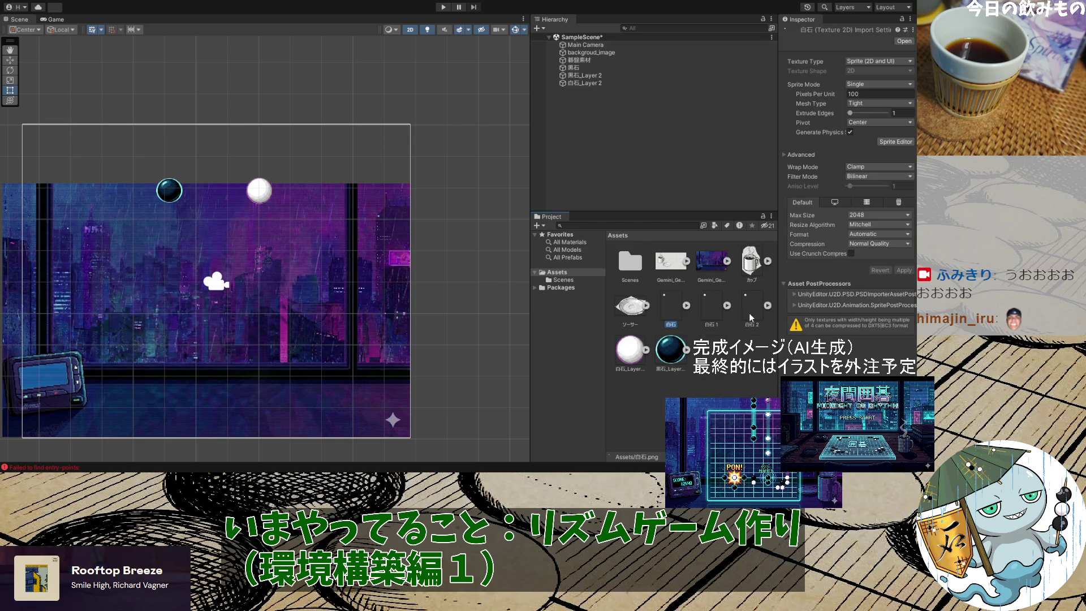
left_click(750, 314, "shift")
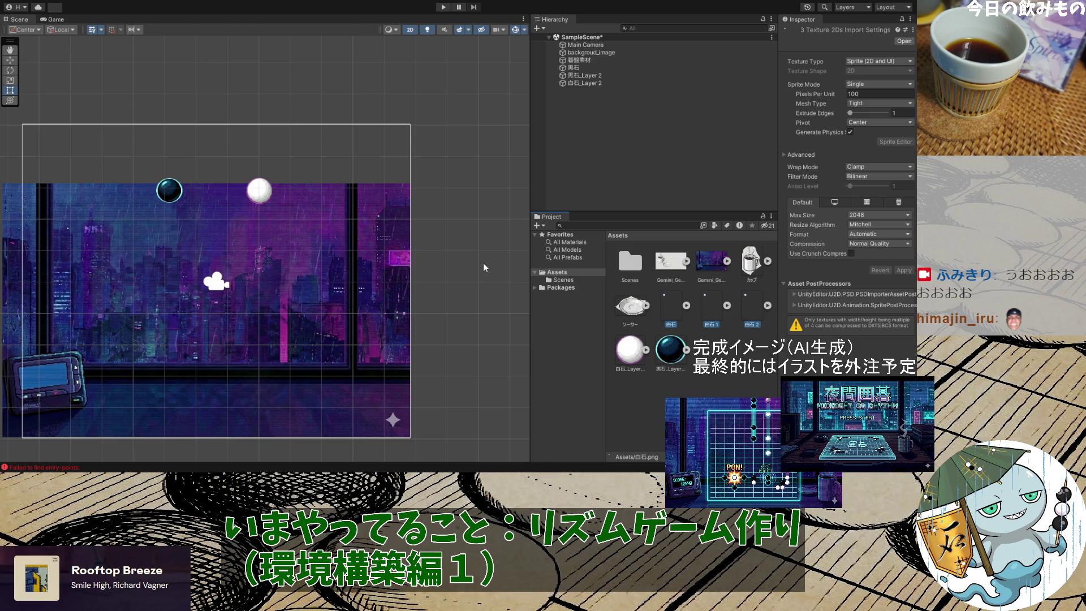
key("Delete")
Delete the ソーサー, カップ and first Gemini image assets, then add 碁盤素材_Layer 2 to the scene
left_click(635, 312)
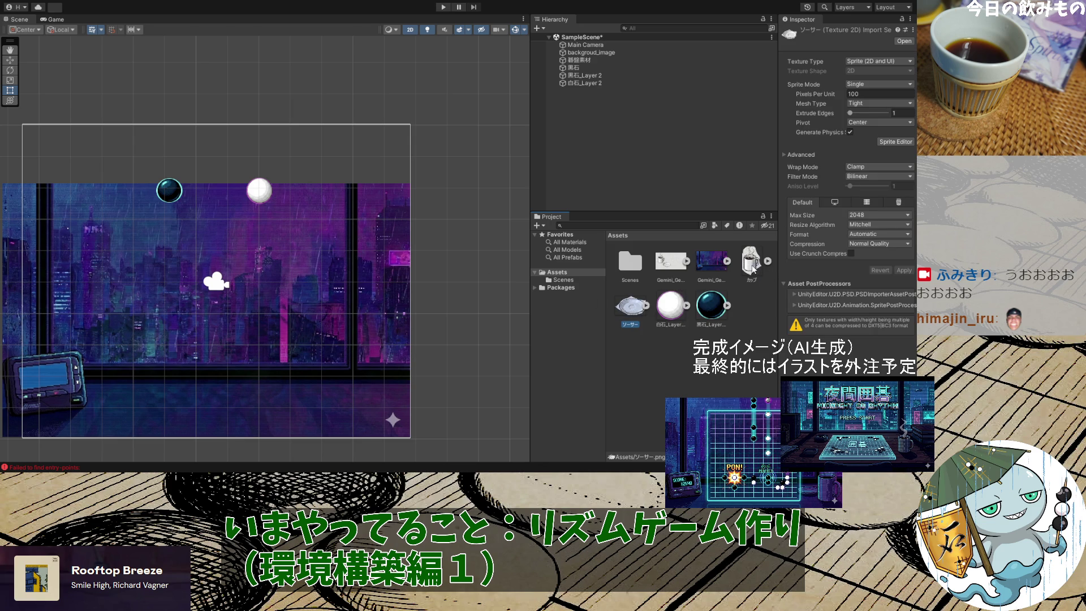
left_click(753, 270, "ctrl")
key("Delete")
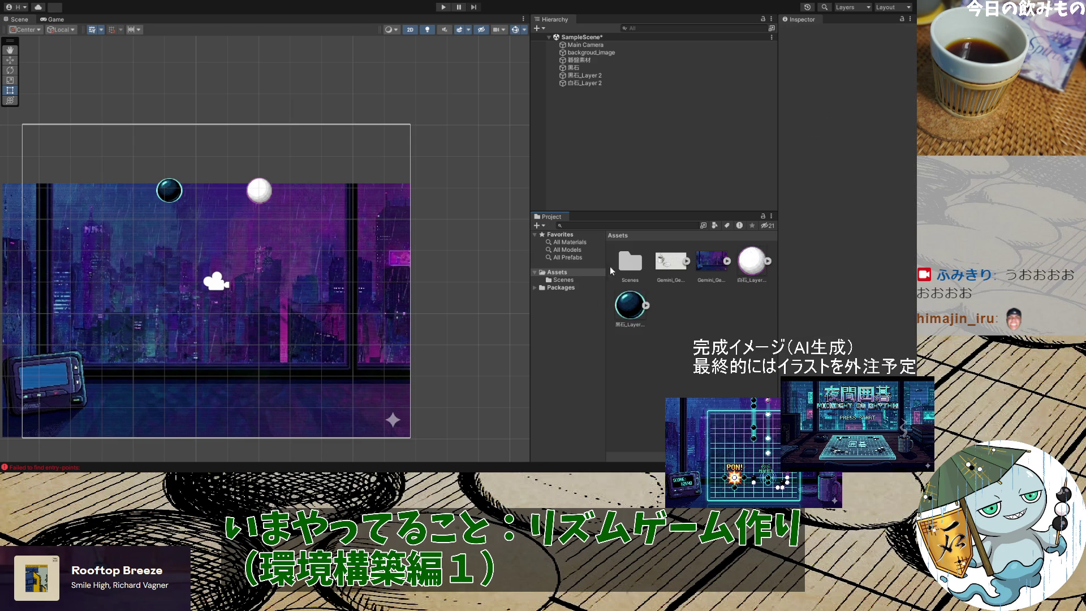
left_click(685, 266)
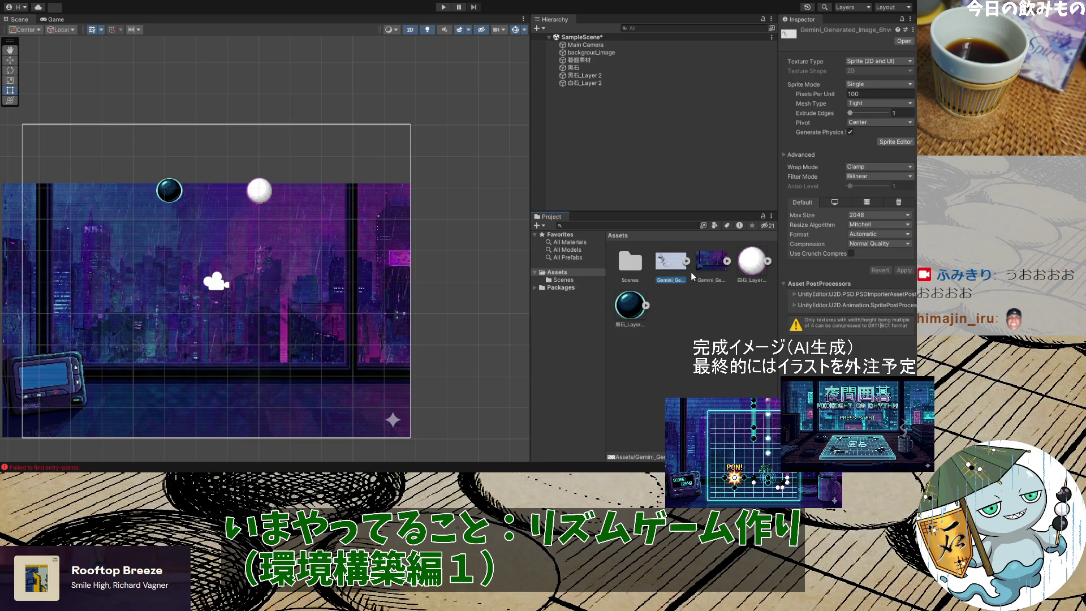
key("Delete")
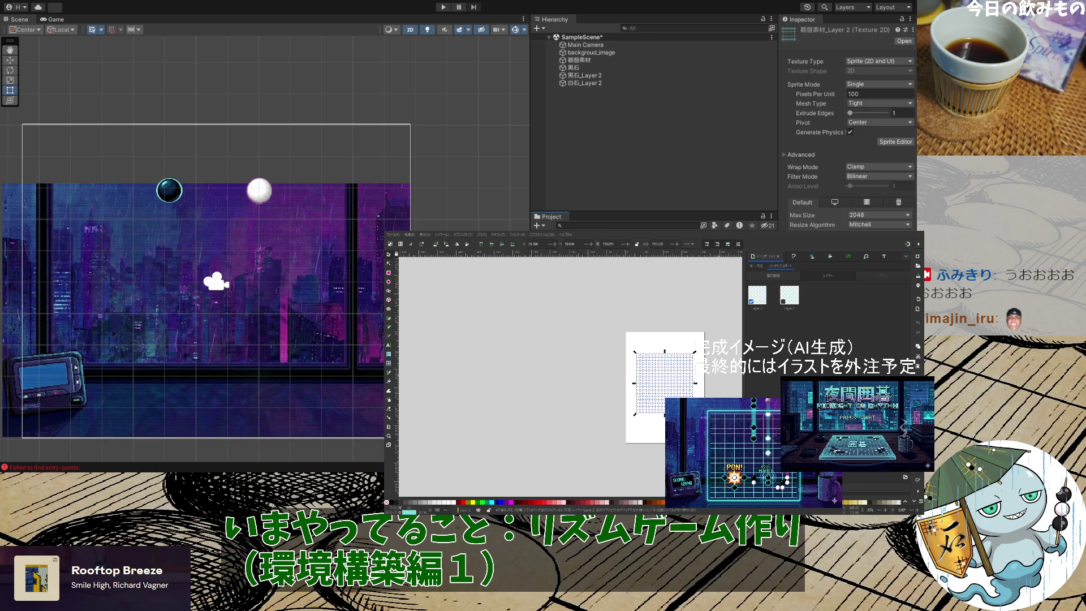
left_click_drag(265, 278, 619, 131)
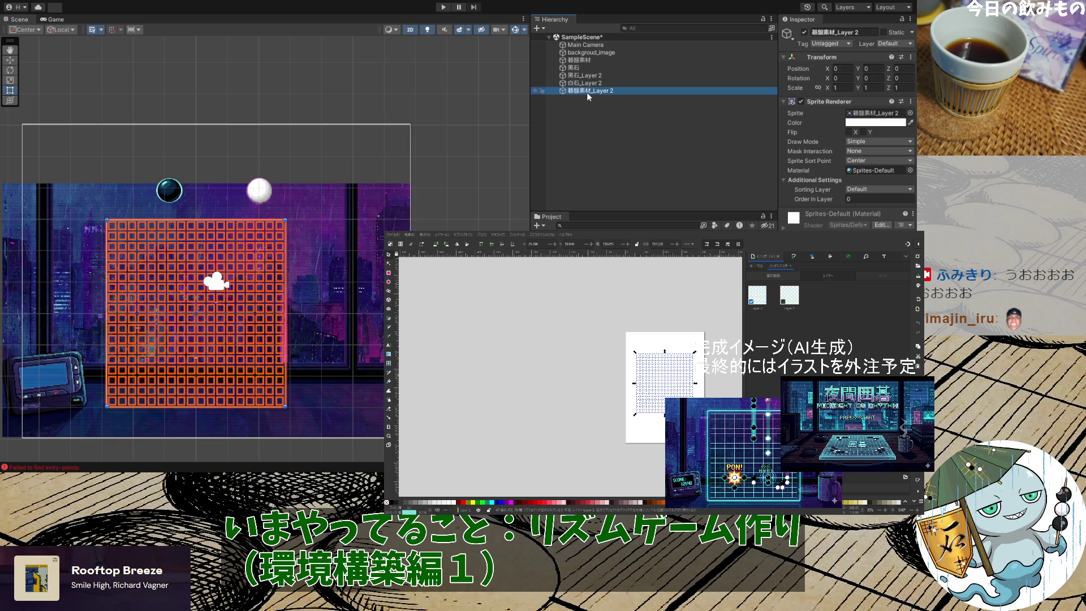
Delete the old 黒石 and 碁盤素材 objects from the scene Hierarchy
left_click(587, 66)
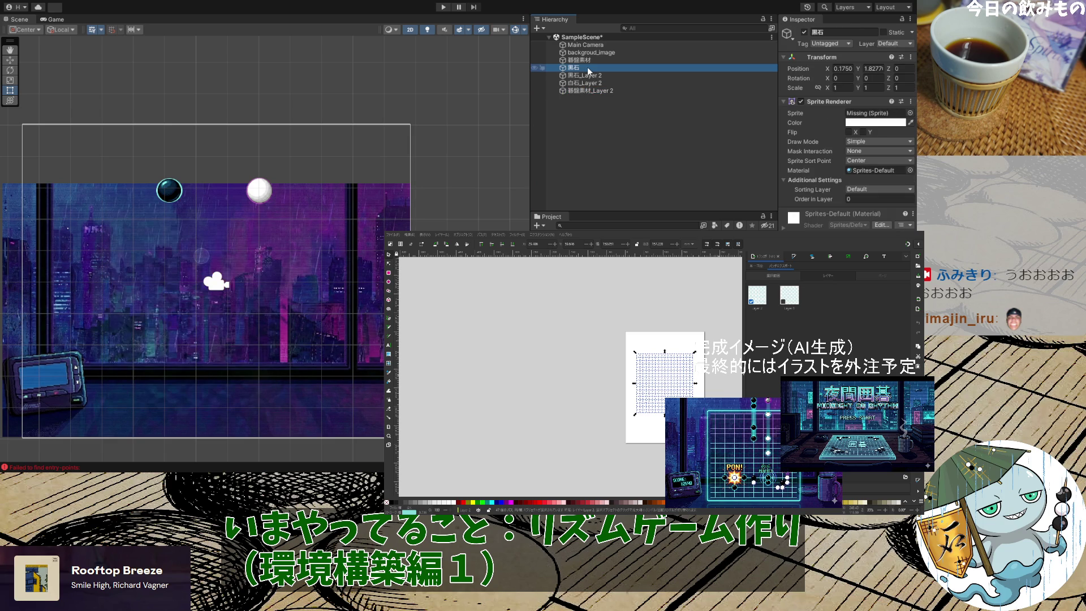
key("Delete")
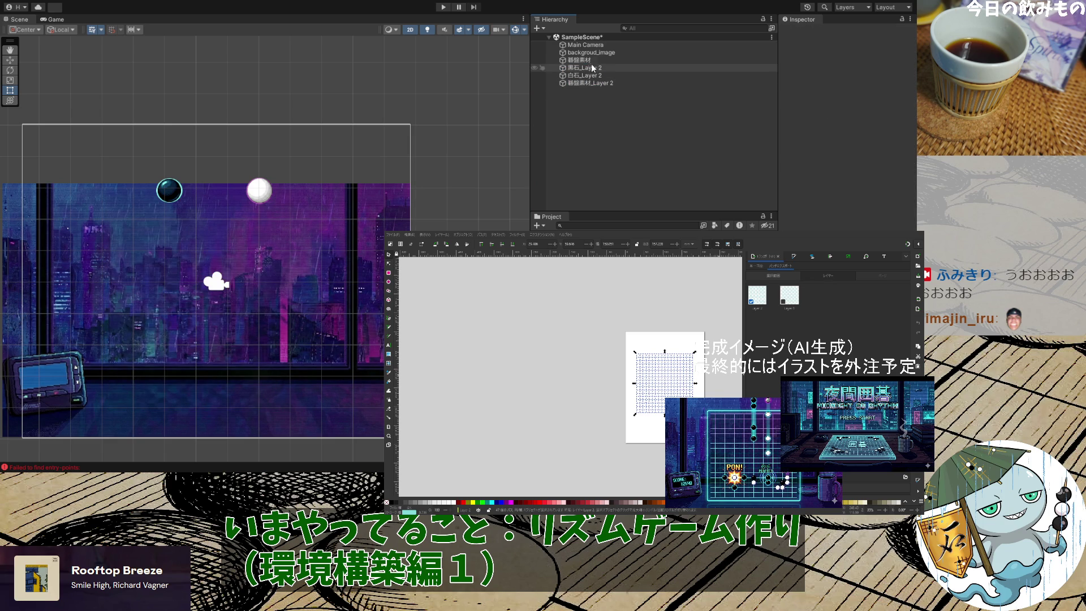
left_click(590, 60)
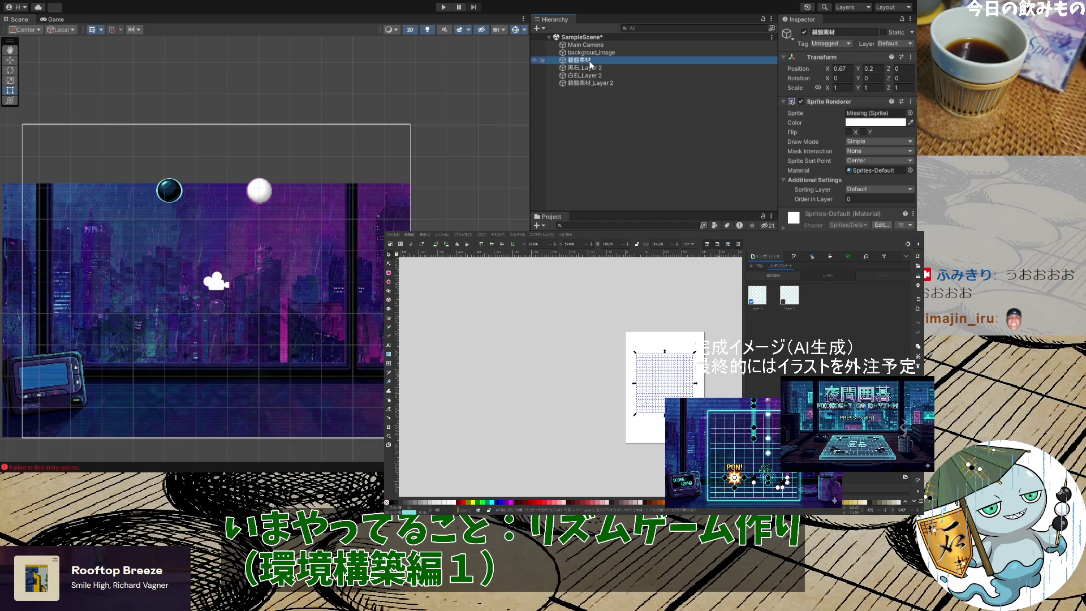
key("Delete")
Reposition the new 碁盤素材_Layer 2 board slightly in the Scene view
left_click(592, 69)
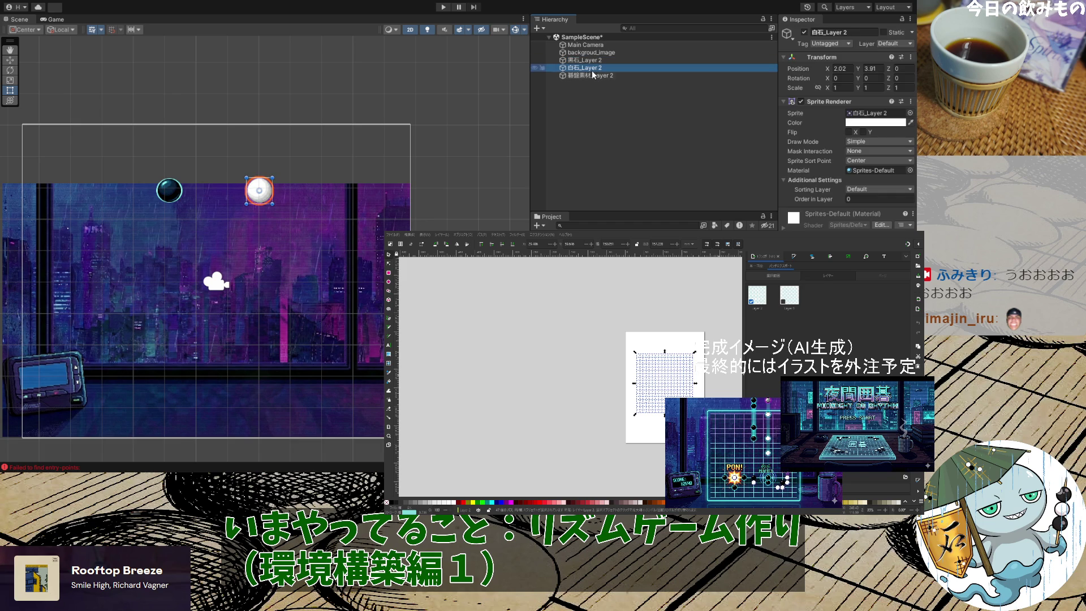
key("Up")
left_click(597, 75)
mouse_move(266, 243)
left_mouse_down()
mouse_move(303, 241)
mouse_move(288, 243)
left_mouse_up()
key("ctrl+shift+d")
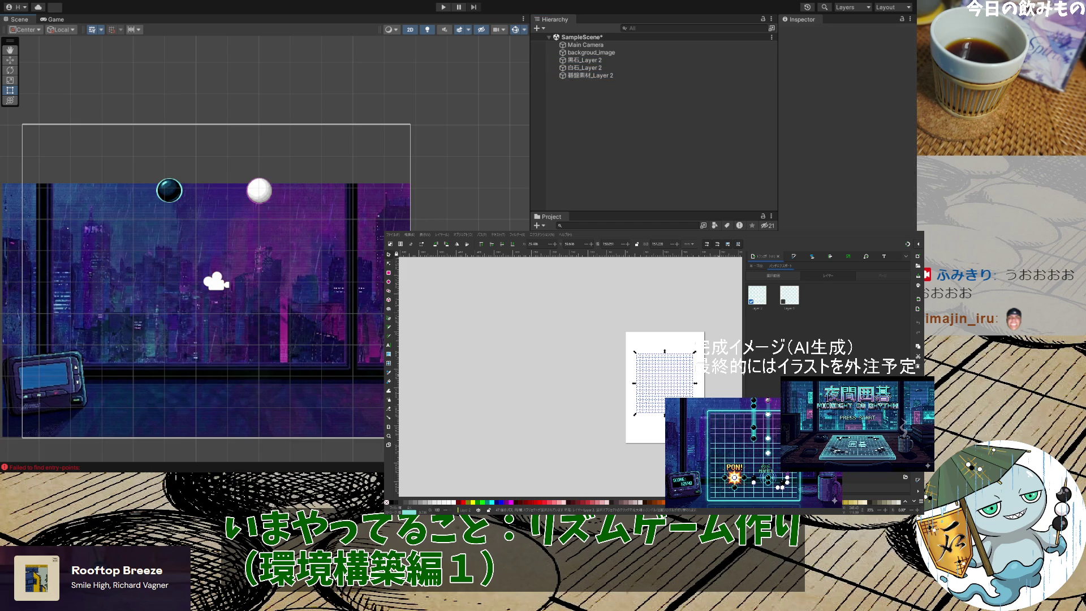
Reorder the Hierarchy so 碁盤素材_Layer 2 sits directly below Main Camera
left_click(596, 76)
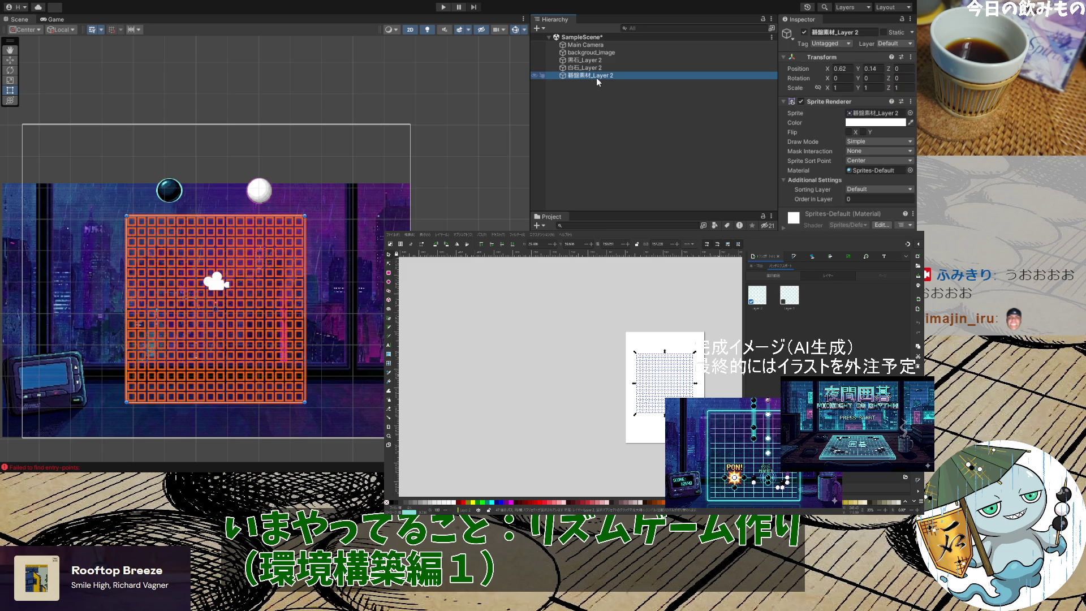
left_click_drag(602, 63, 602, 50)
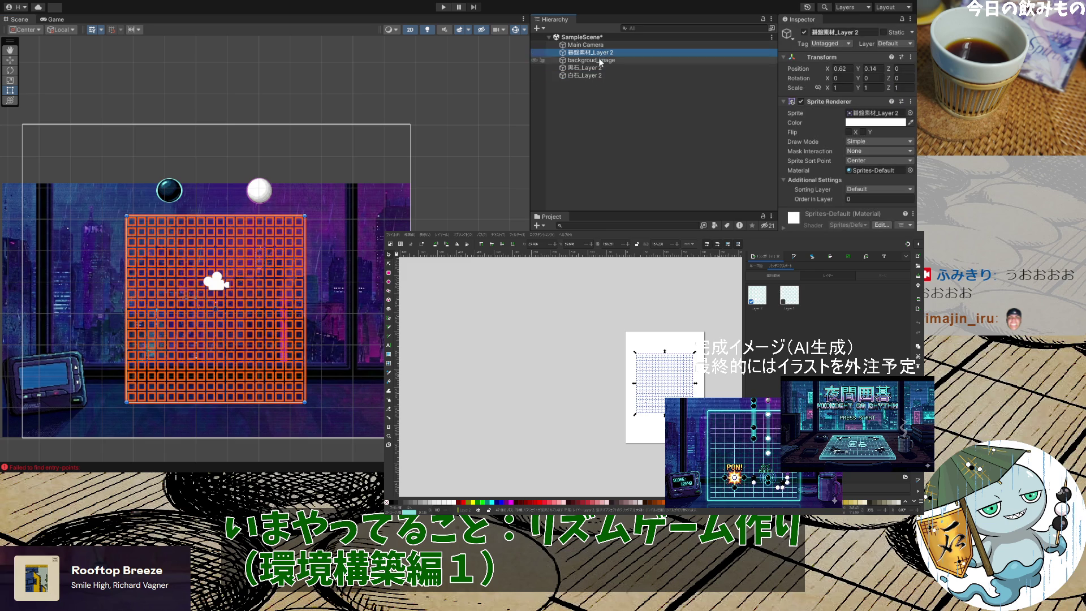
left_click(391, 177)
left_click(601, 54)
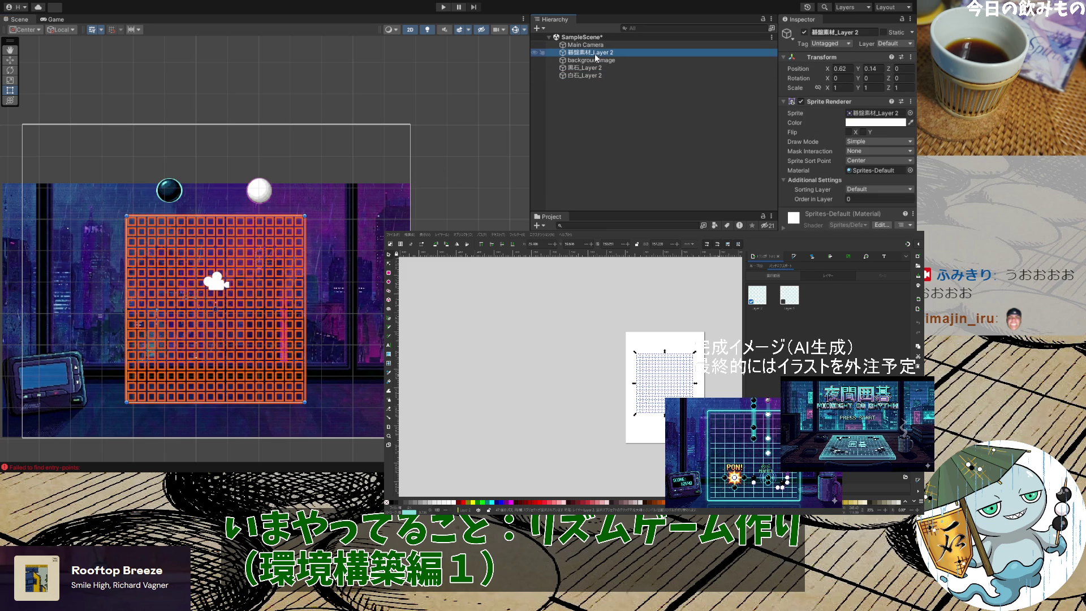
left_click_drag(591, 55, 591, 41)
left_click(415, 189)
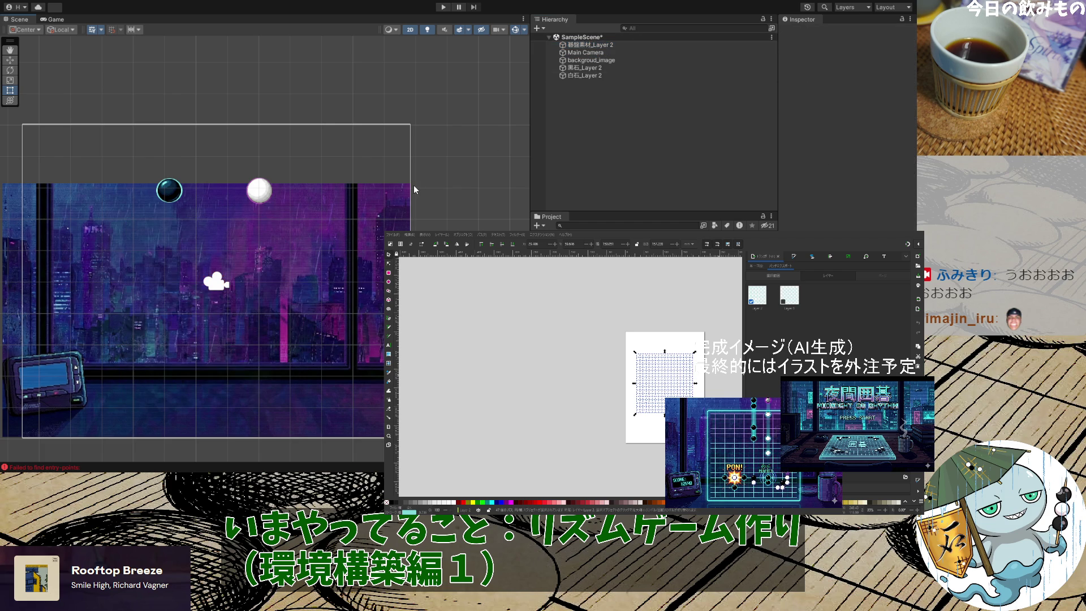
left_click(603, 47)
left_click_drag(603, 50, 604, 57)
left_click(624, 133)
Drag the city background down to reveal the board, then pan the Scene view
left_click(345, 273)
mouse_move(344, 273)
left_mouse_down()
mouse_move(345, 391)
mouse_move(346, 237)
mouse_move(344, 353)
mouse_move(358, 247)
left_mouse_up()
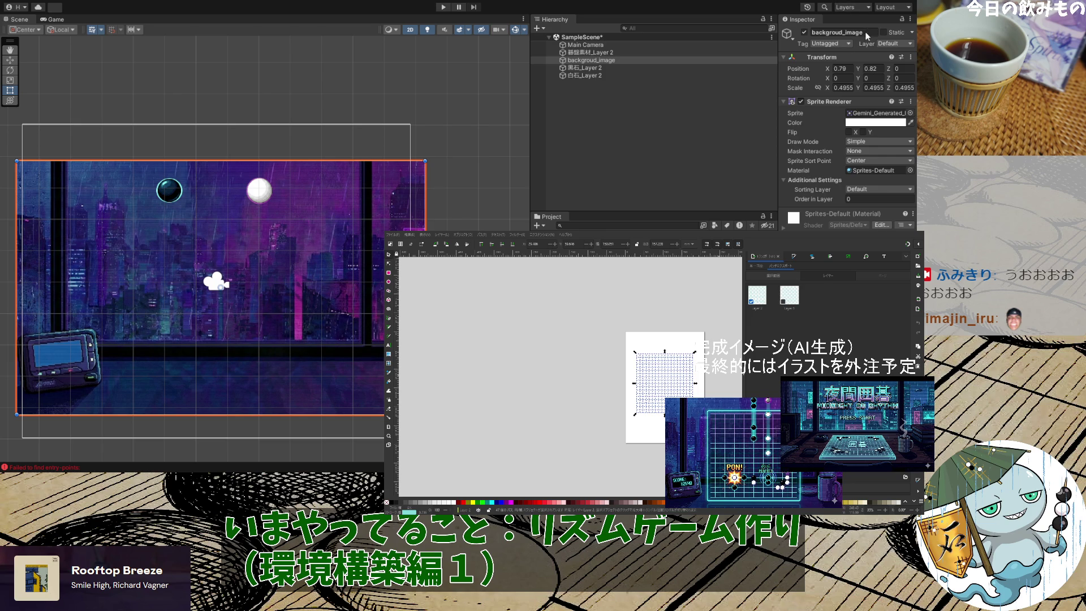
left_click(719, 122)
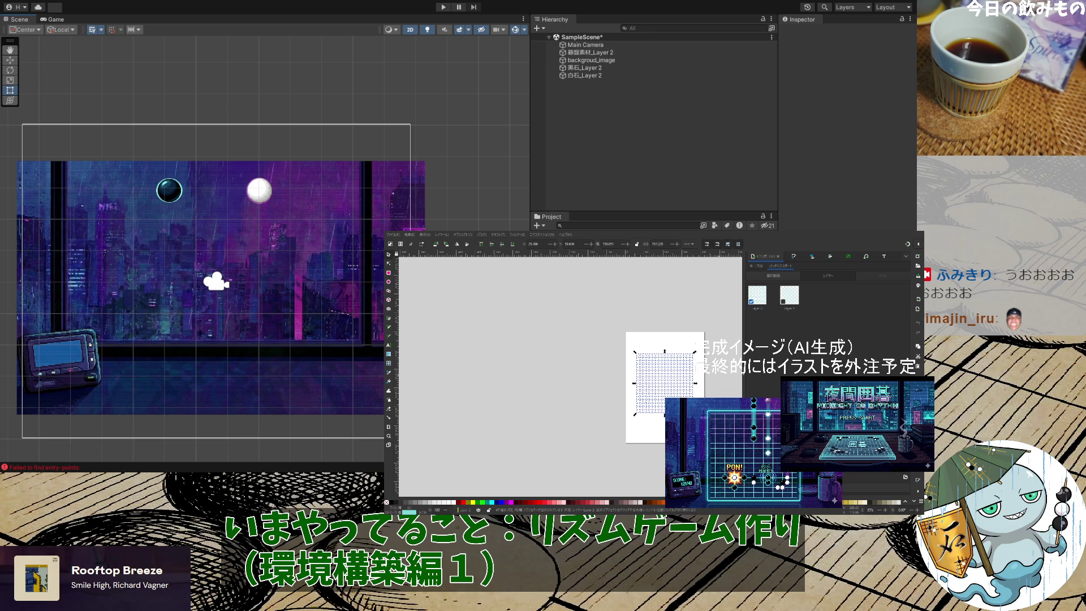
left_click_drag(363, 187, 264, 249)
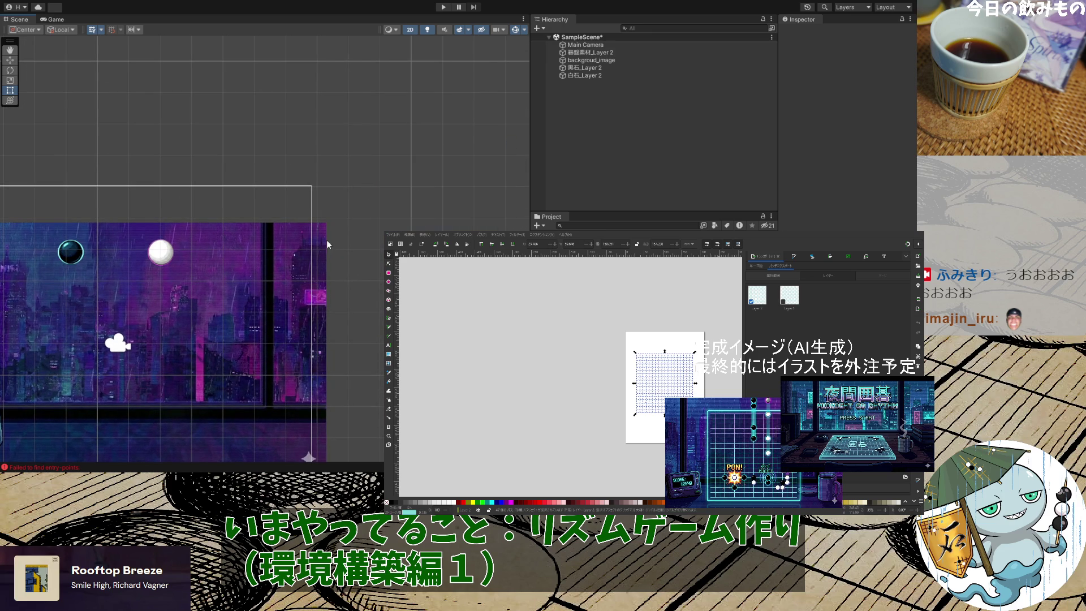
mouse_move(181, 363)
left_mouse_down()
mouse_move(258, 247)
mouse_move(464, 187)
mouse_move(364, 247)
left_mouse_up()
left_click(362, 243)
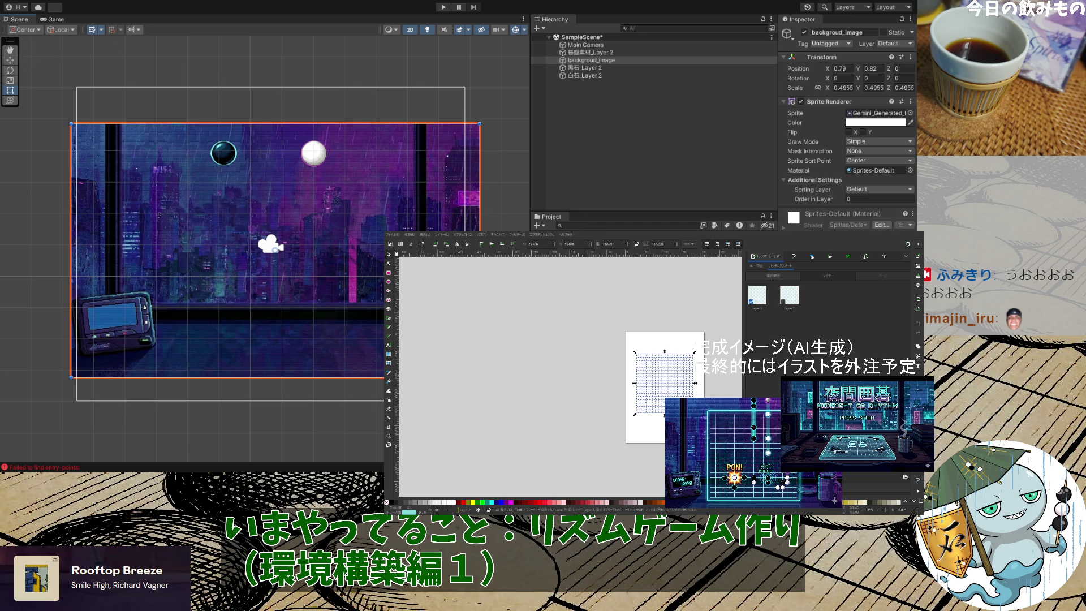
mouse_move(560, 266)
left_mouse_down()
mouse_move(503, 226)
mouse_move(375, 285)
mouse_move(391, 447)
mouse_move(498, 237)
mouse_move(456, 139)
left_mouse_up()
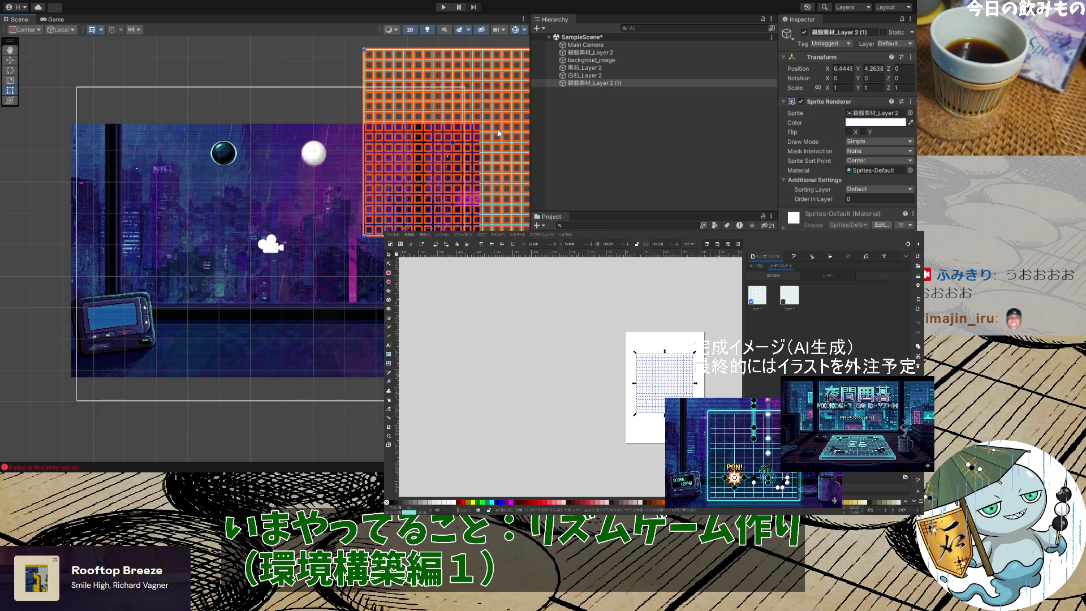
key("Escape")
left_click(510, 184)
left_click(521, 197)
left_click(521, 197)
key("Delete")
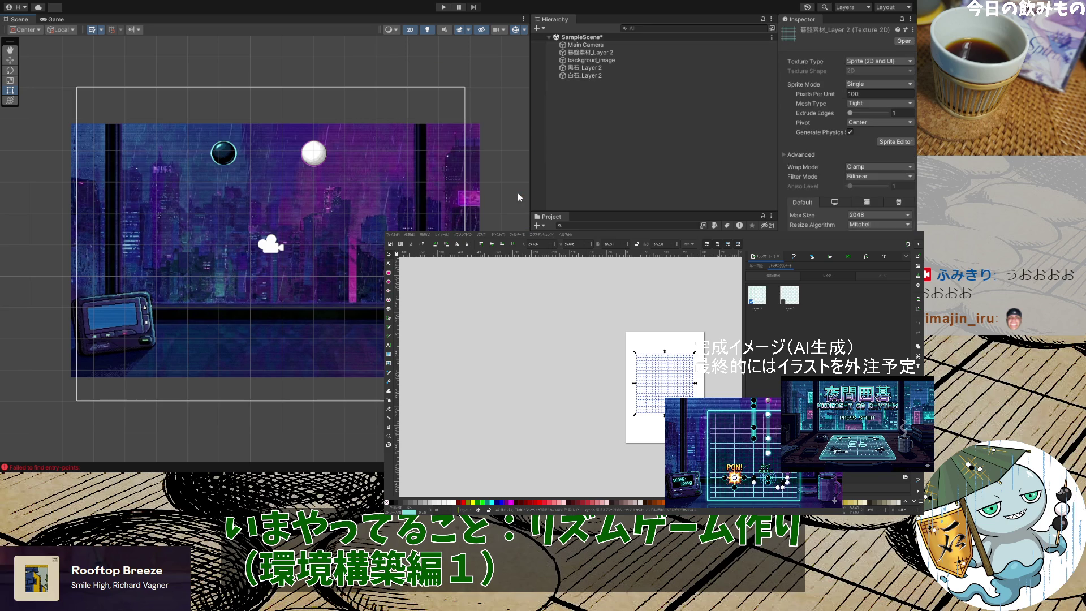
left_click(601, 62)
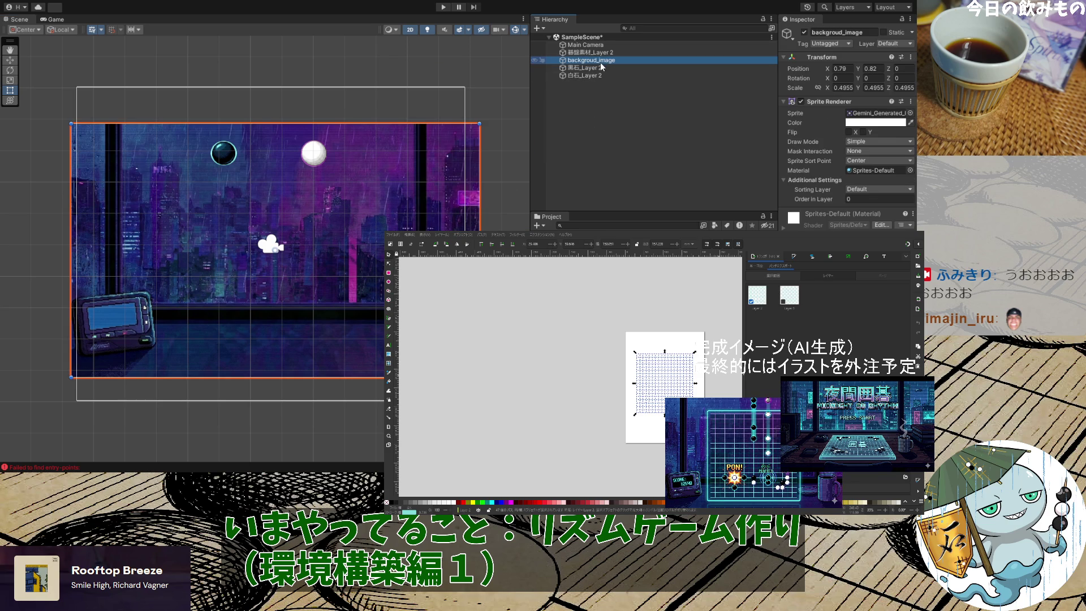
left_click(595, 54)
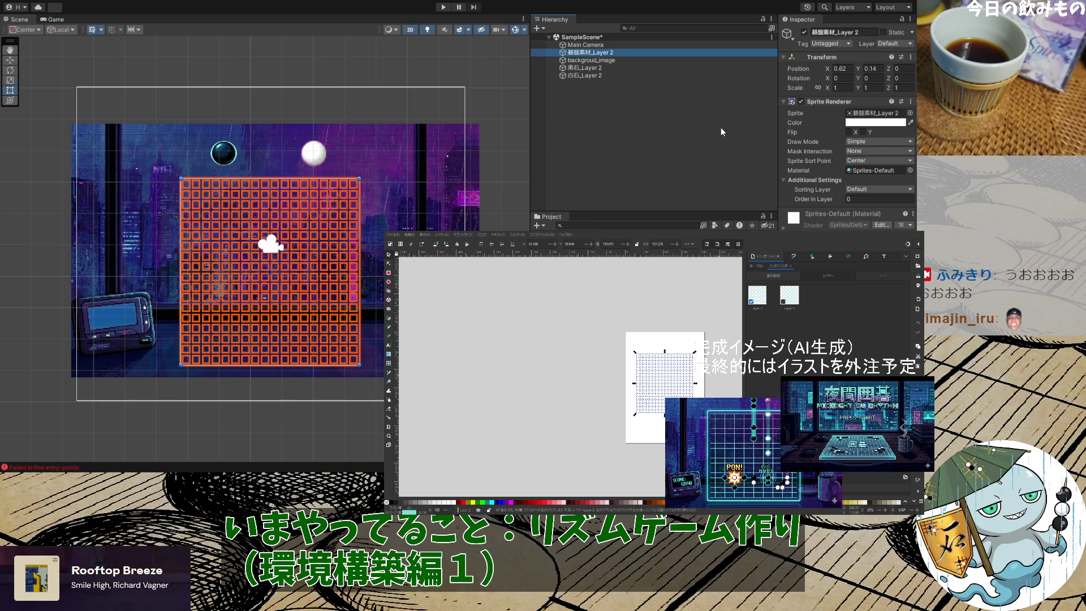
left_click(600, 60)
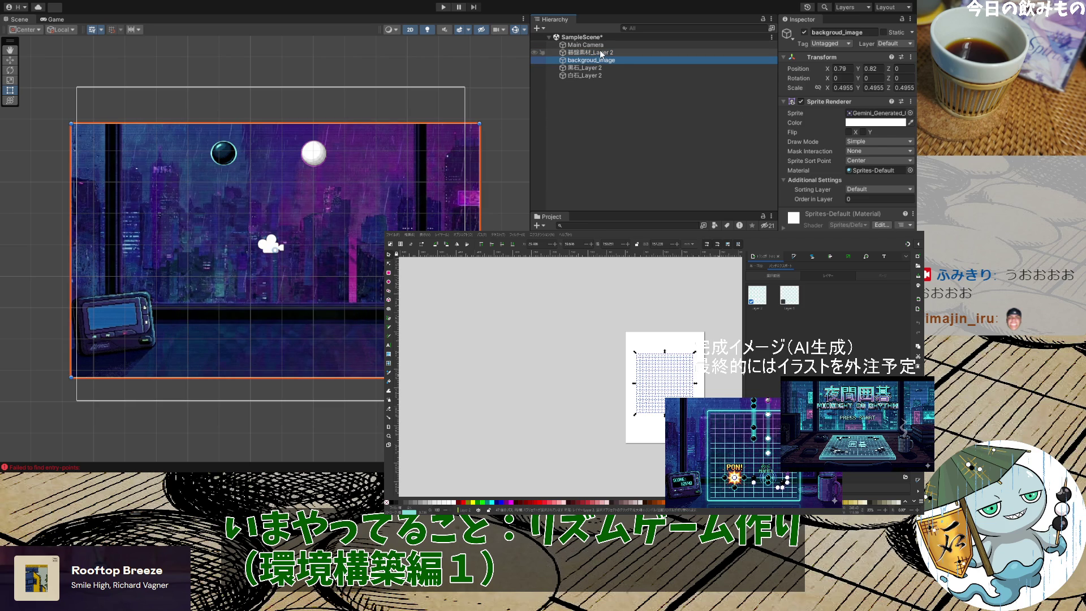
left_click(601, 52)
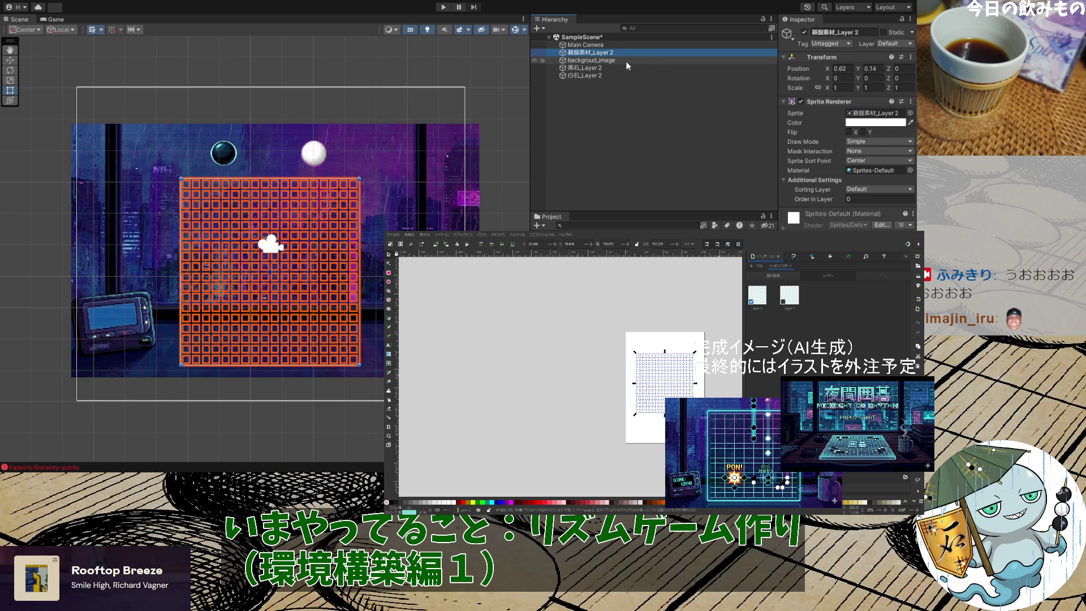
left_click(627, 62)
left_click(624, 68)
left_click(621, 74)
left_click(622, 68)
left_click(623, 60)
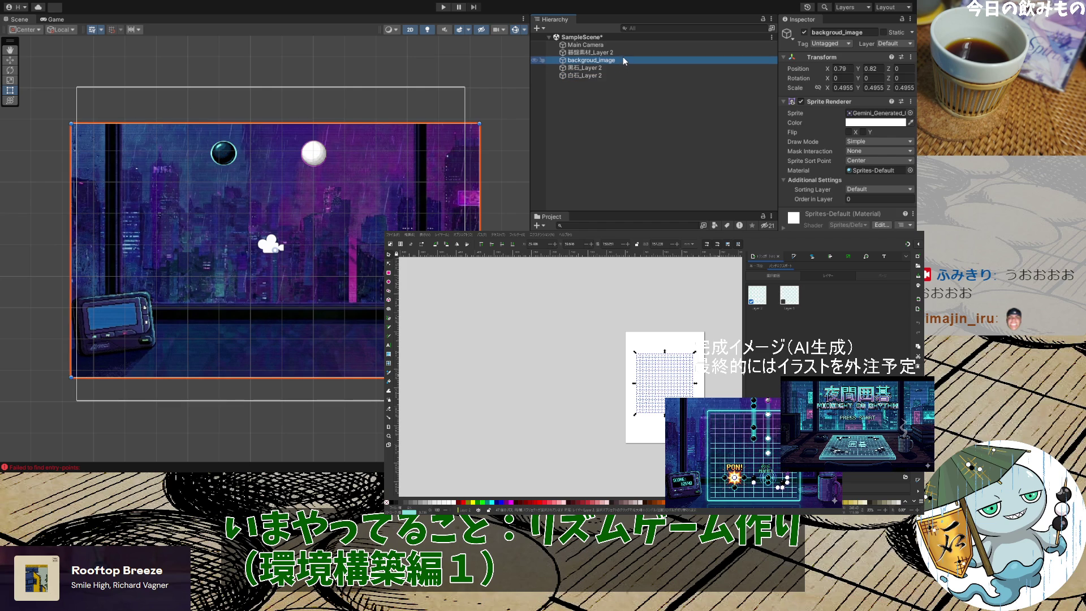
left_click(623, 55)
left_click(622, 59)
left_click(619, 67)
left_click(619, 72)
left_click(620, 61)
left_click(621, 53)
left_click(620, 60)
left_click(619, 67)
left_click(619, 75)
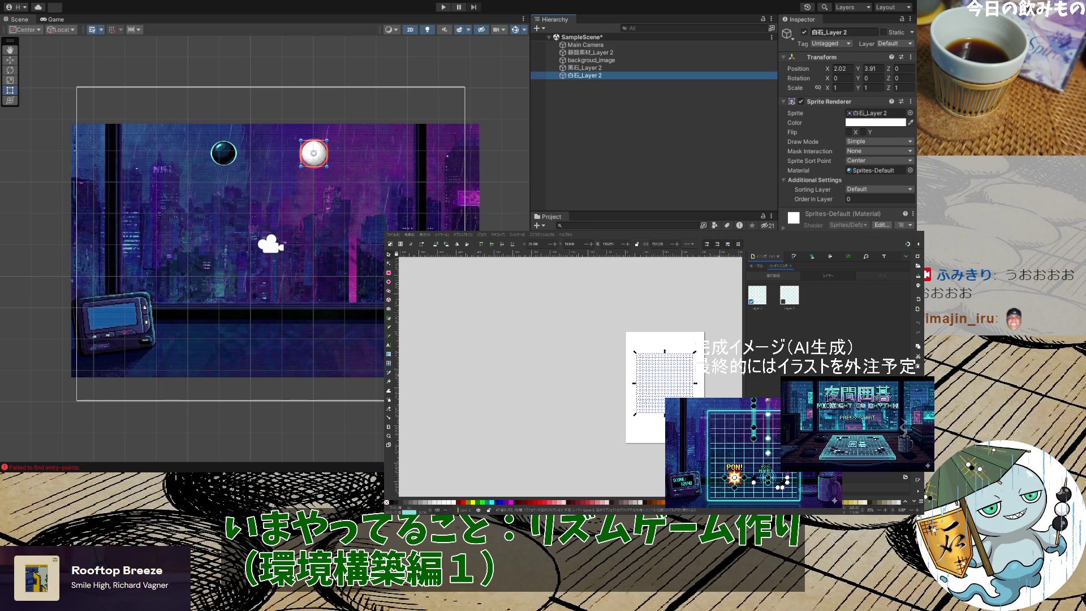
Drag the city background down so the board underneath is visible
key("shift+d")
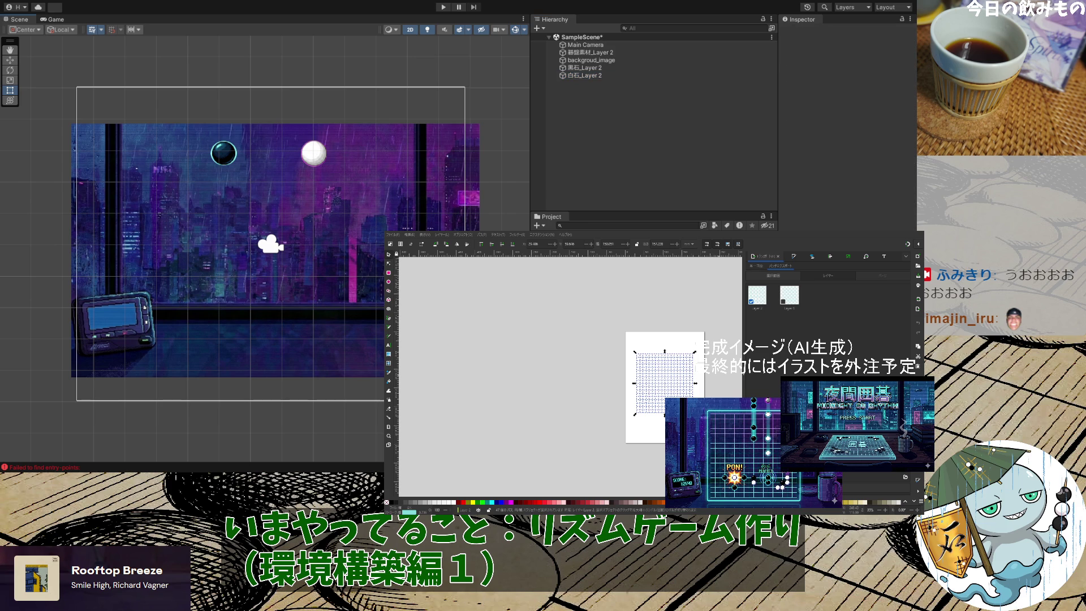
left_click(590, 62)
left_click(592, 52)
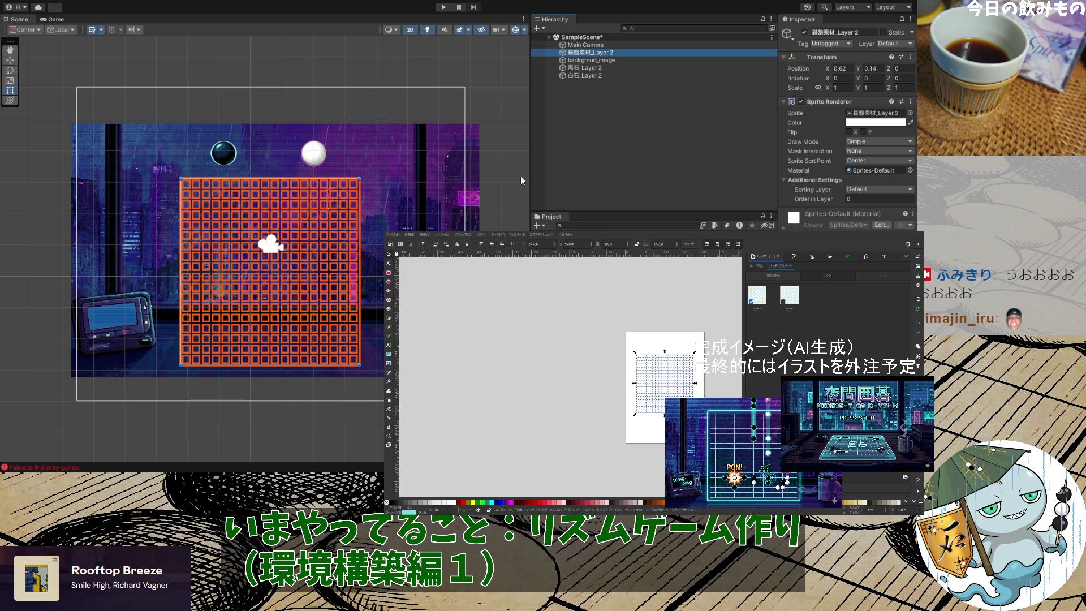
left_click(479, 193)
left_click_drag(402, 141, 416, 318)
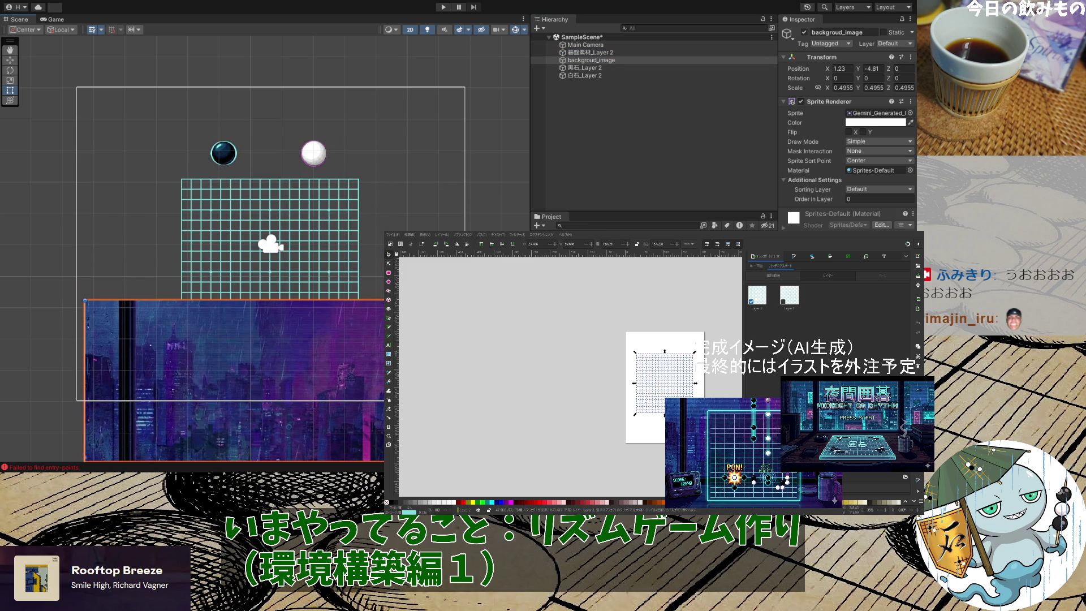
Move the white and black stones to new spots above the grid, then restore the background
left_click(313, 161)
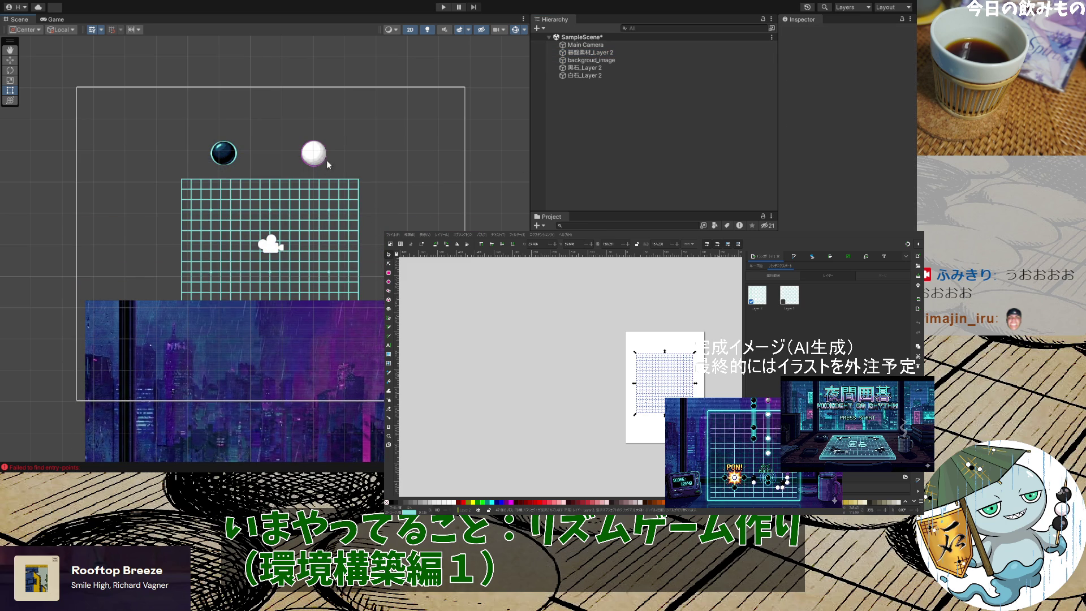
mouse_move(322, 157)
left_mouse_down()
mouse_move(325, 209)
mouse_move(334, 149)
left_mouse_up()
left_click_drag(229, 163, 217, 233)
left_click(226, 154)
mouse_move(225, 154)
left_mouse_down()
mouse_move(216, 237)
mouse_move(249, 147)
left_mouse_up()
left_click_drag(328, 146, 329, 142)
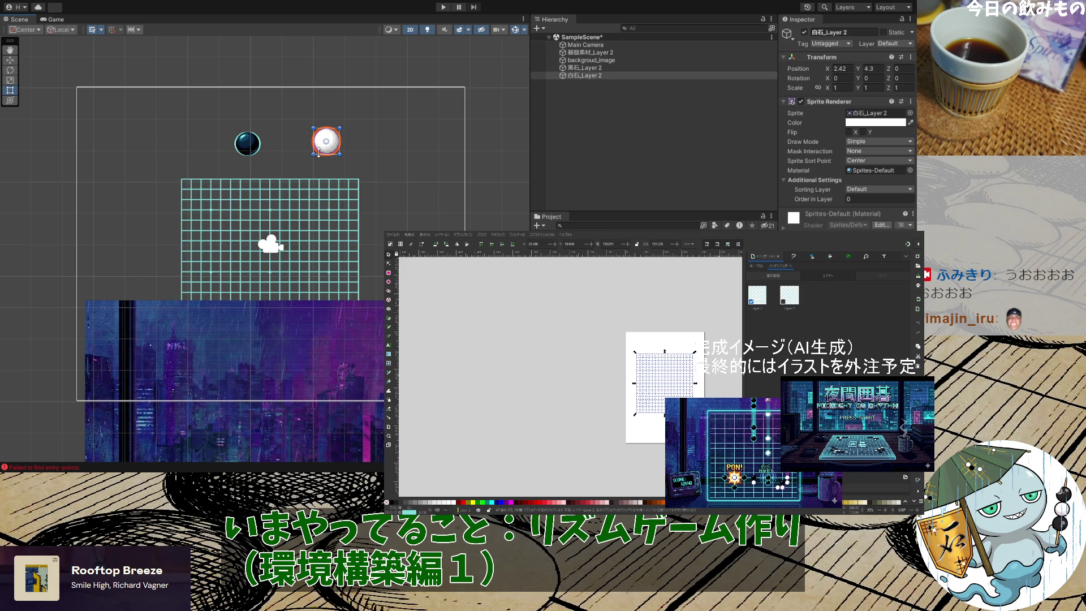
left_click(591, 60)
left_click_drag(237, 385, 238, 201)
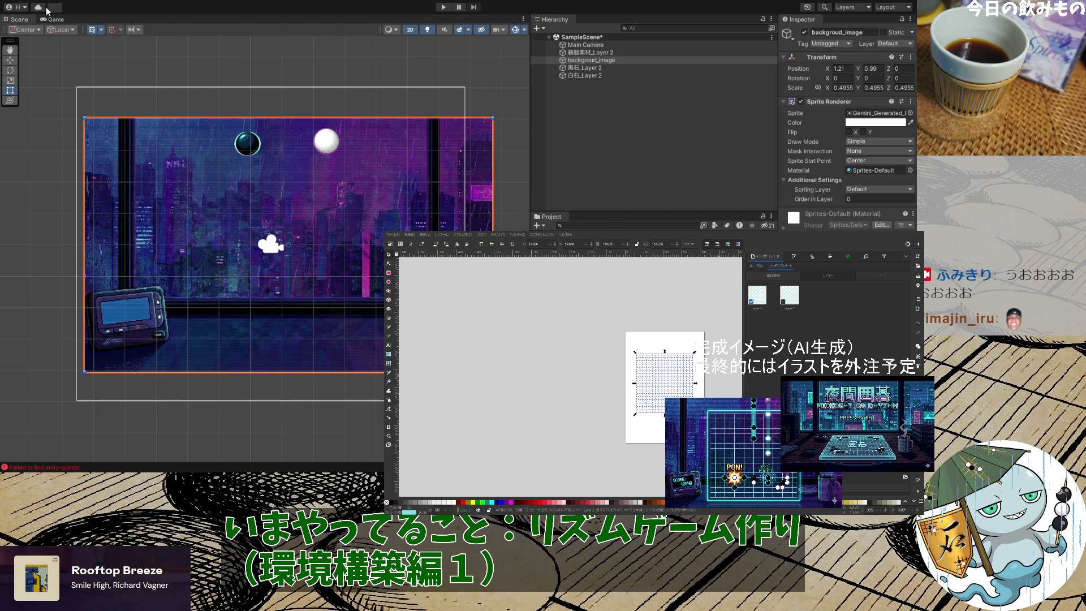
Open the Unity Version Control panel, then inspect the scene root, Main Camera, background and board objects
left_click(55, 9)
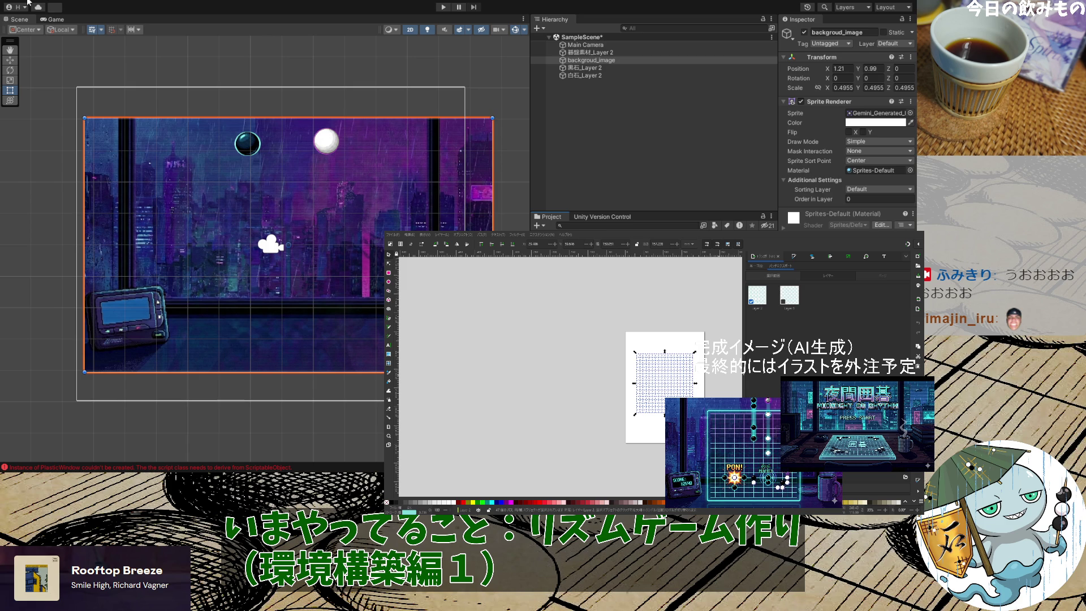
left_click(511, 96)
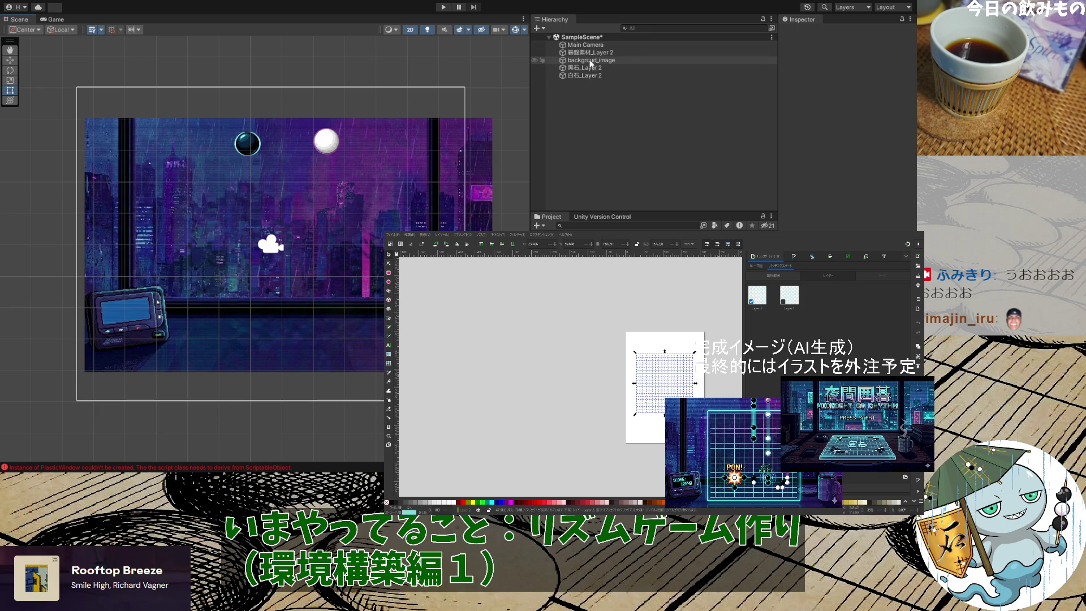
left_click(594, 38)
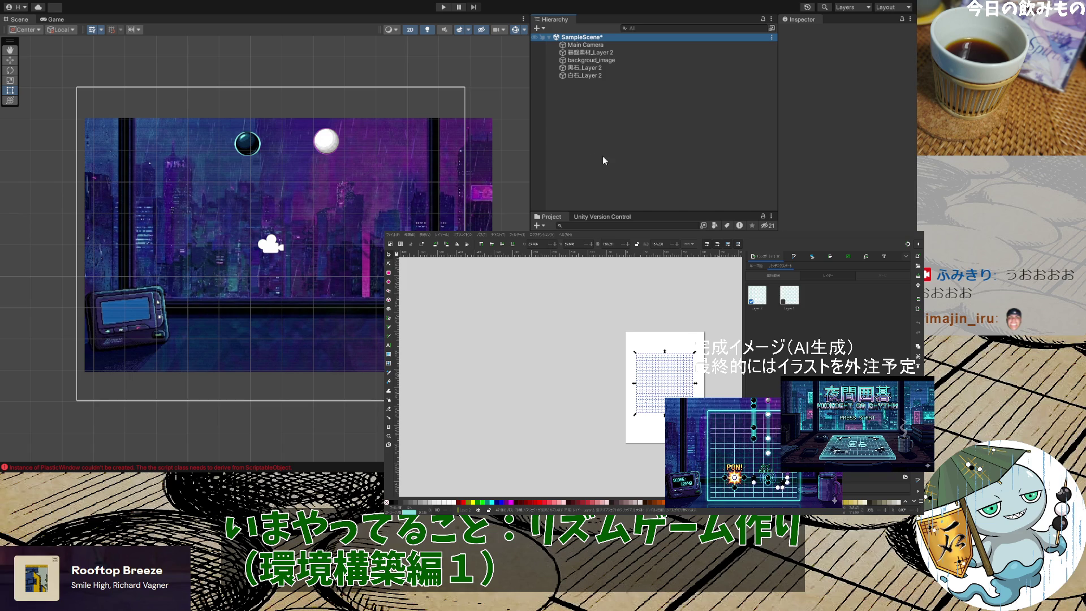
left_click(631, 171)
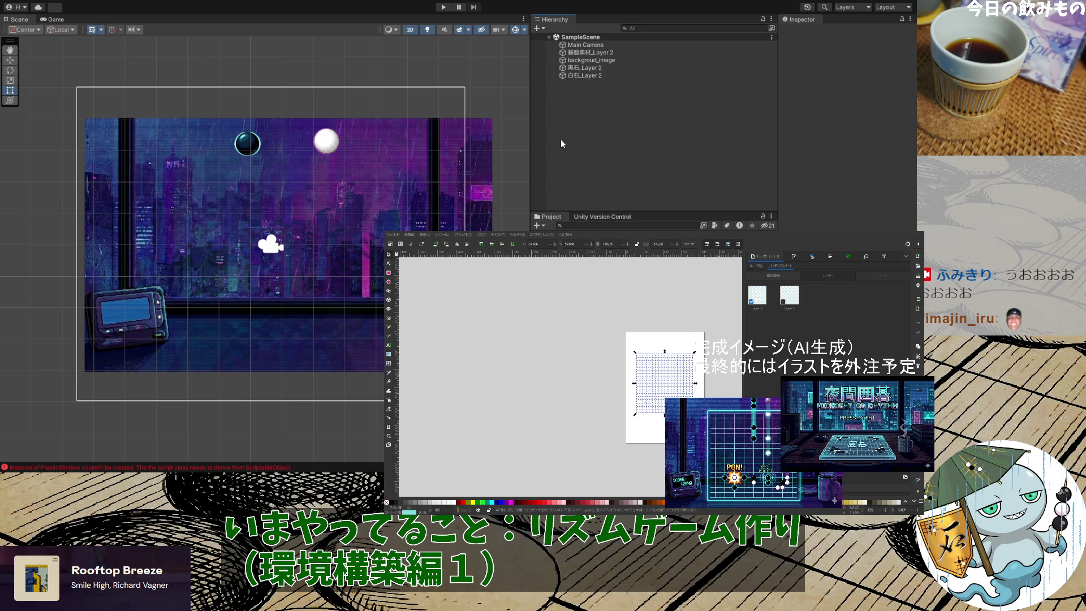
left_click(588, 45)
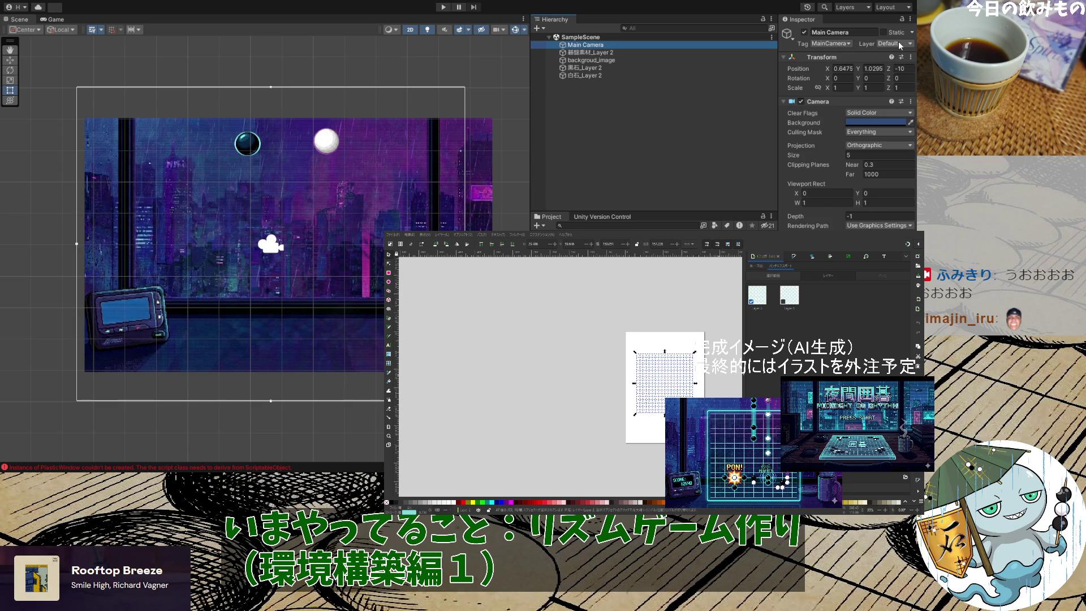
left_click(739, 90)
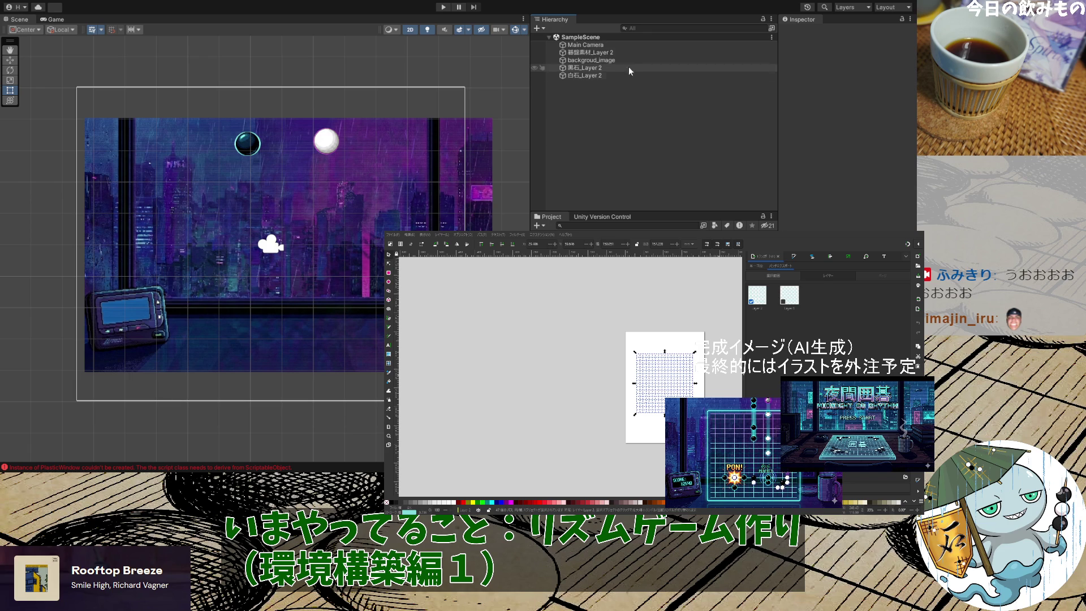
left_click(618, 61)
left_click(615, 53)
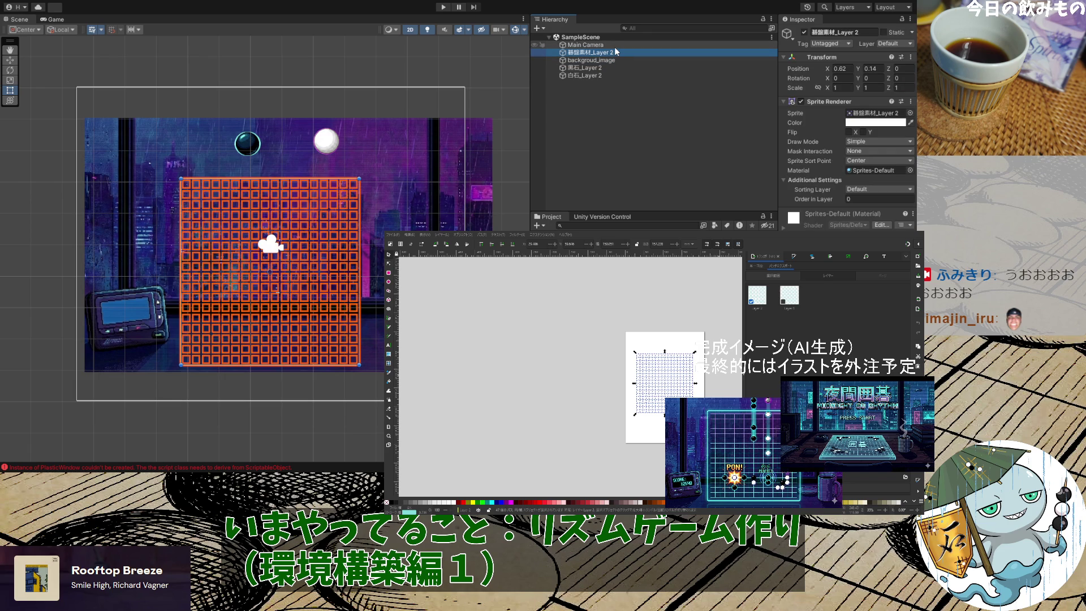